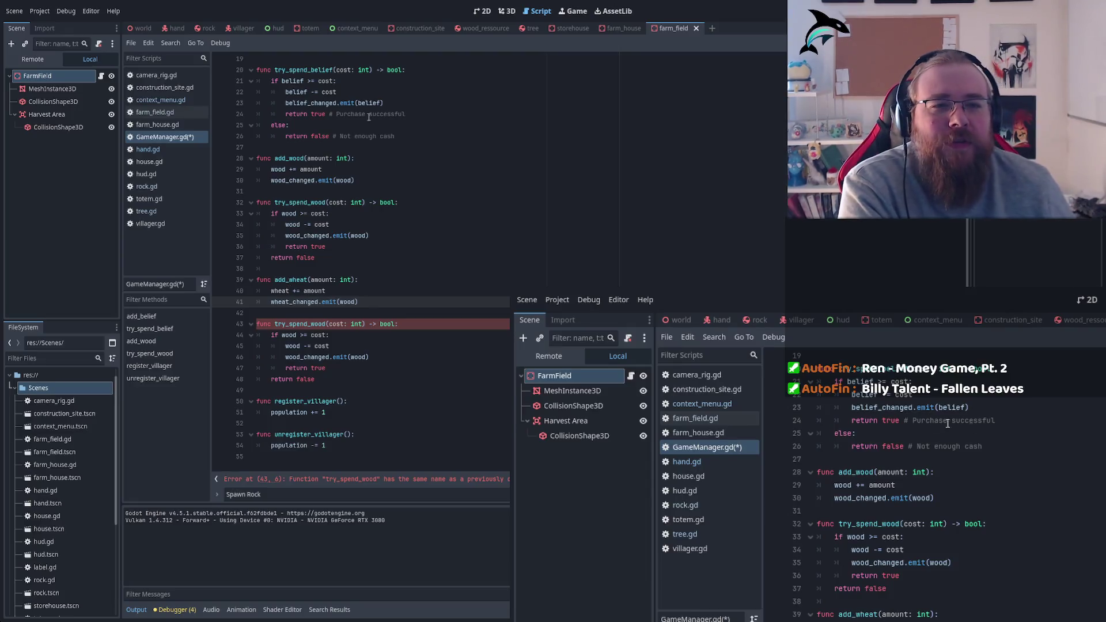
# Open the farm_house scene, check farm_house.gd and GameManager.gd, then switch to the 3D view
pyautogui.click(624, 28)
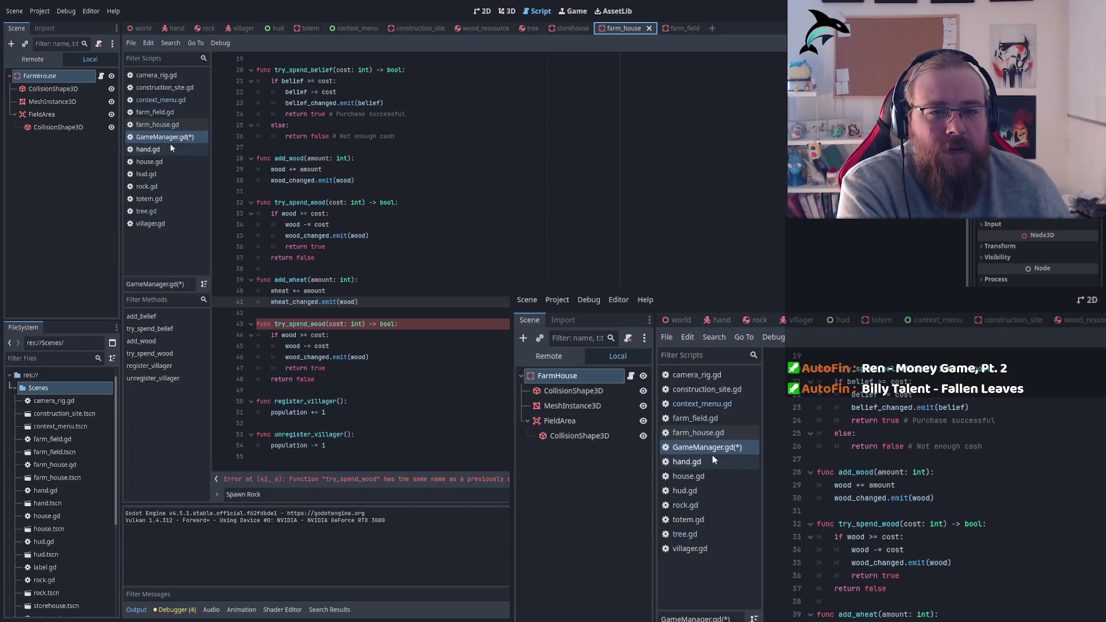
pyautogui.click(155, 124)
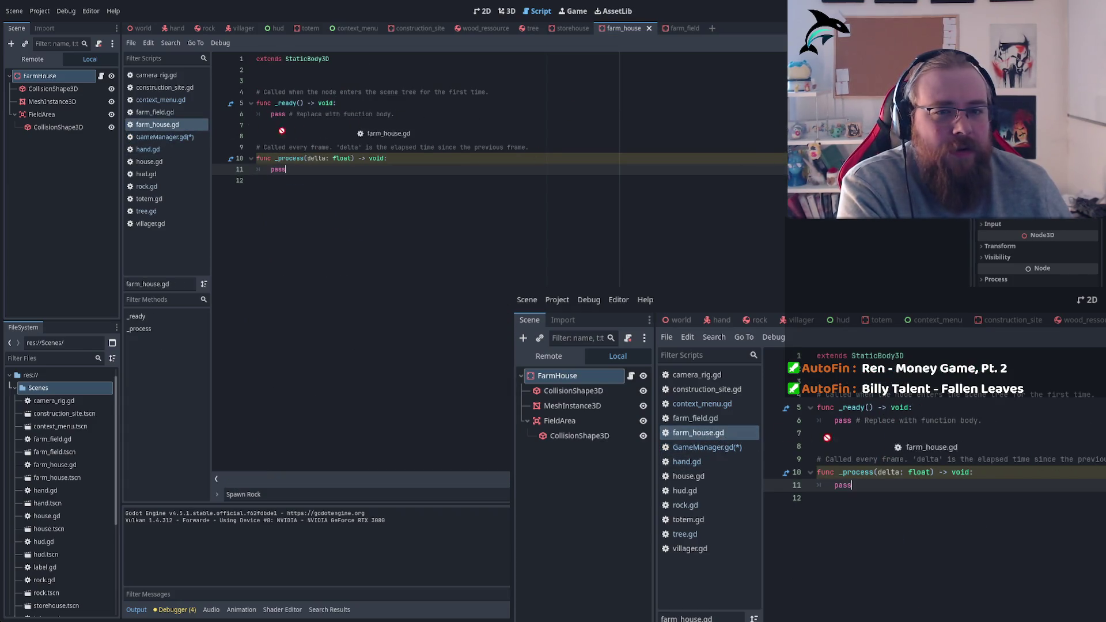
pyautogui.click(163, 136)
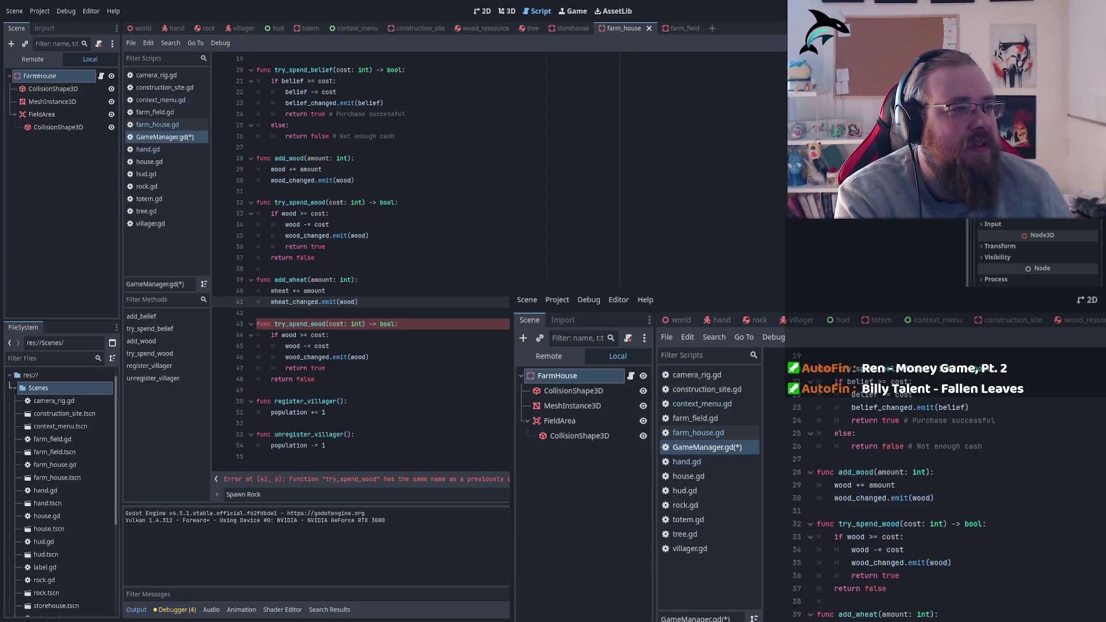
pyautogui.hotkey('ctrl', 'F2')
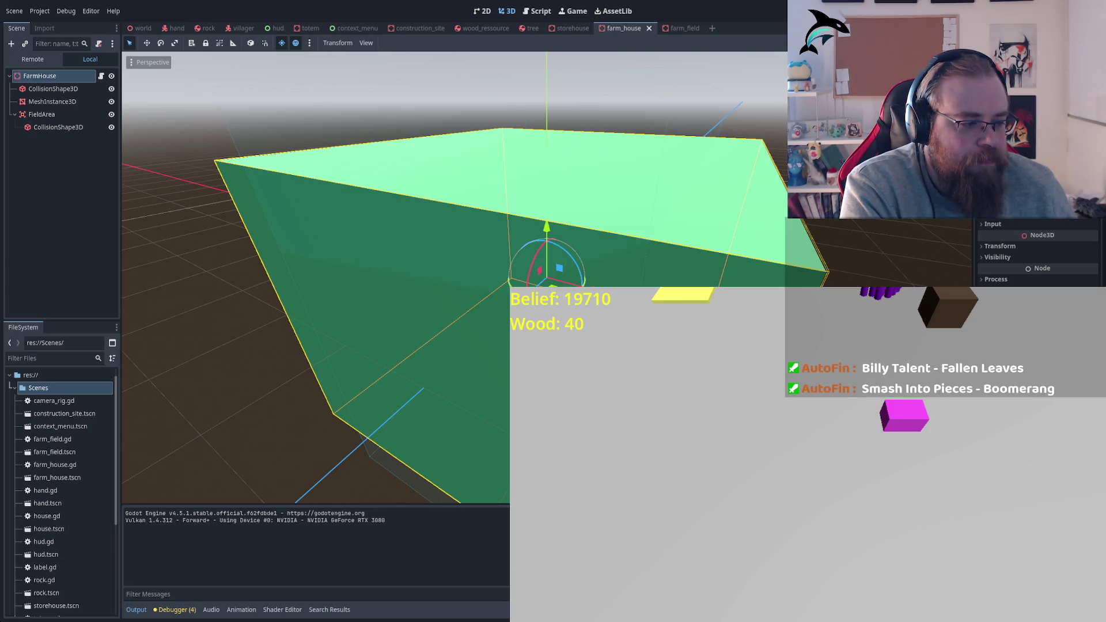
# Maximize the bottom Output panel so the log fills the editor
pyautogui.hotkey('shift', 'F12')
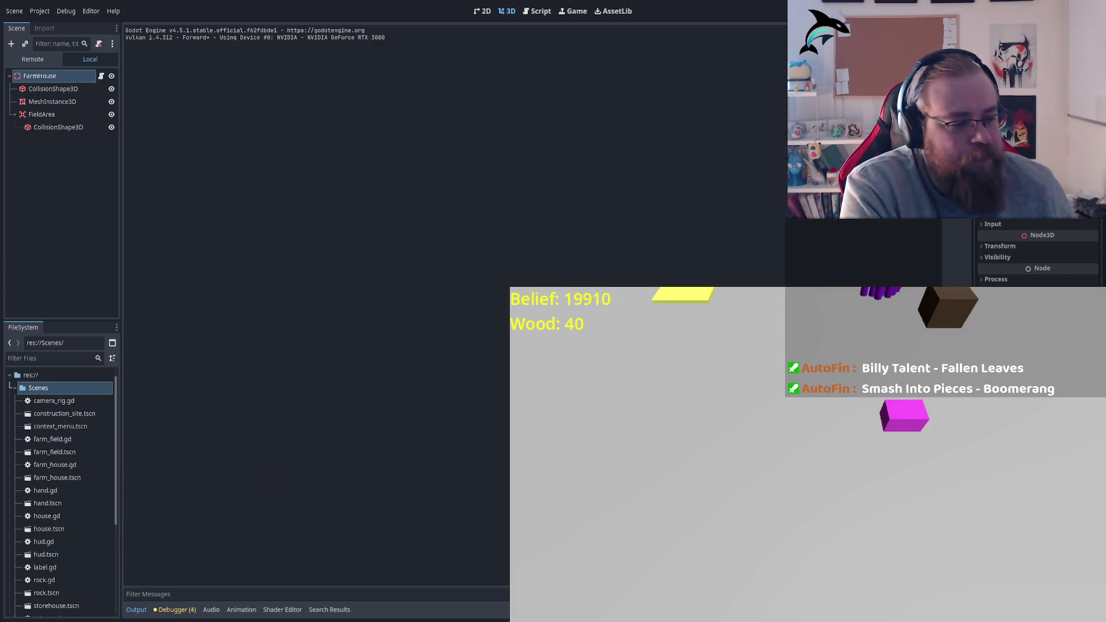
# Restore the Output panel, save the FarmHouse scene, and return to GameManager.gd in the Script workspace
pyautogui.hotkey('shift', 'F12')
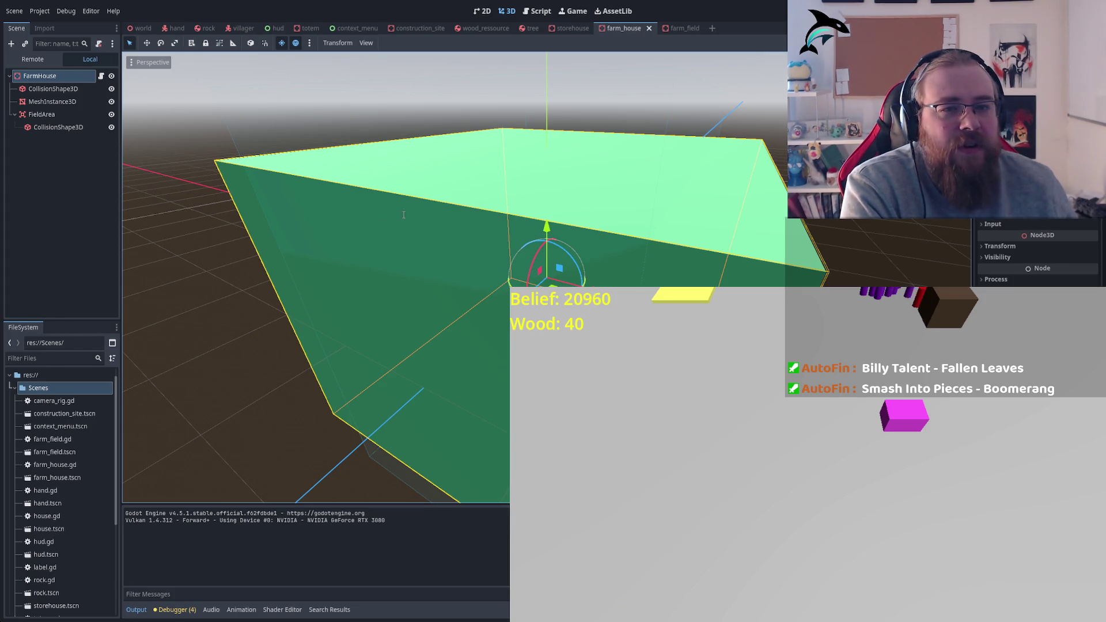
pyautogui.hotkey('ctrl', 's')
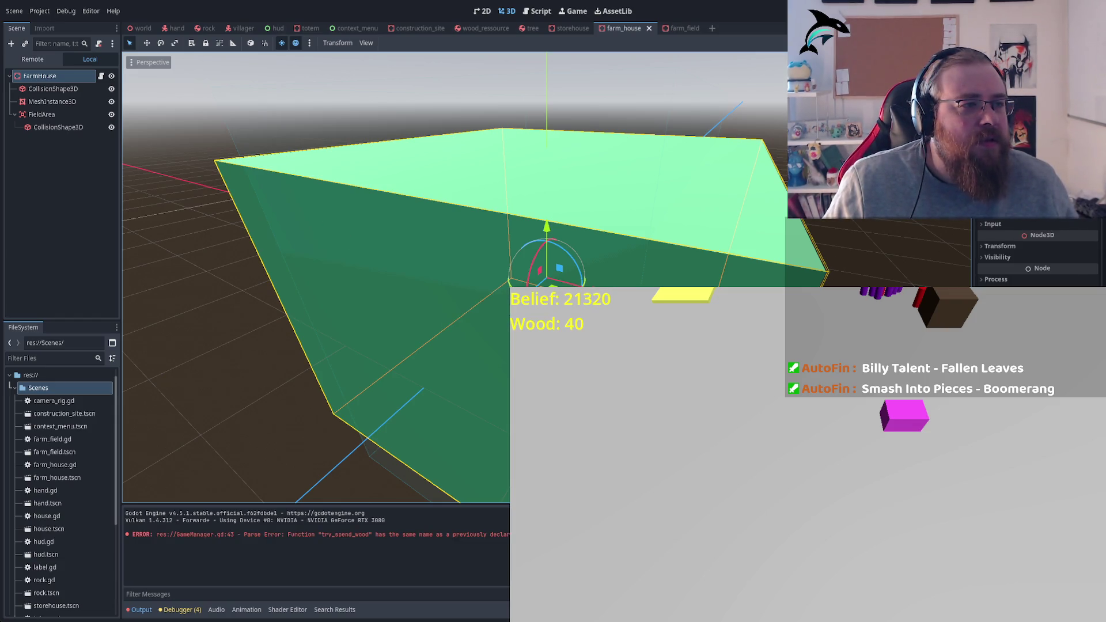
pyautogui.click(539, 12)
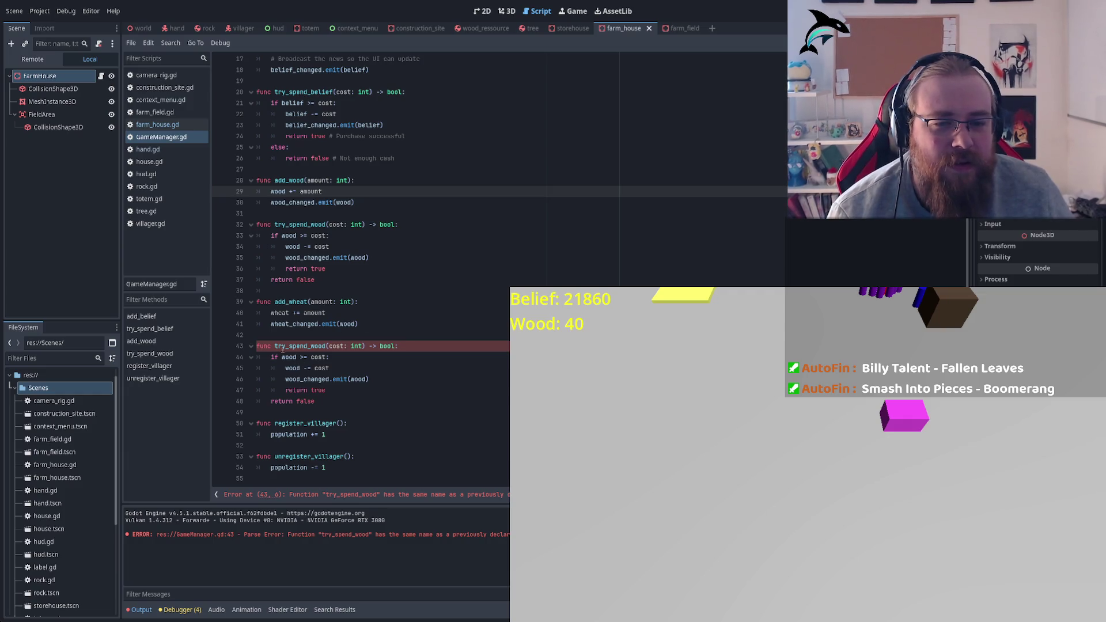
# Rename the duplicate function to try_spend_wheat and make line 44 check wheat
pyautogui.click(317, 348)
pyautogui.doubleClick(324, 347)
pyautogui.write('heat')
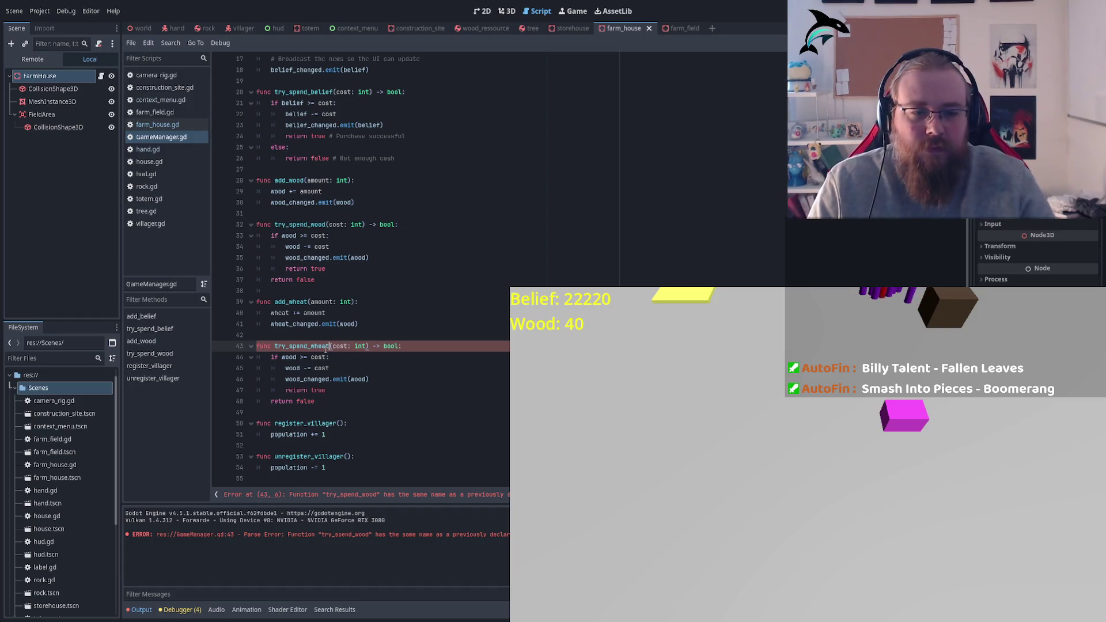
pyautogui.press('Up')
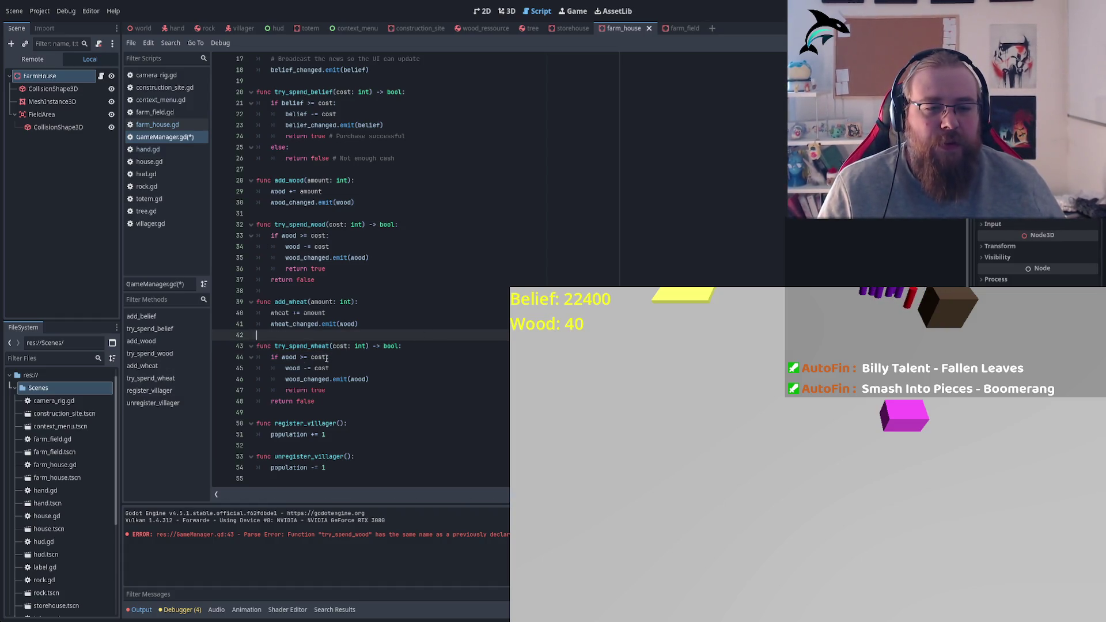
pyautogui.click(288, 357)
pyautogui.doubleClick(288, 357)
pyautogui.write('whea')
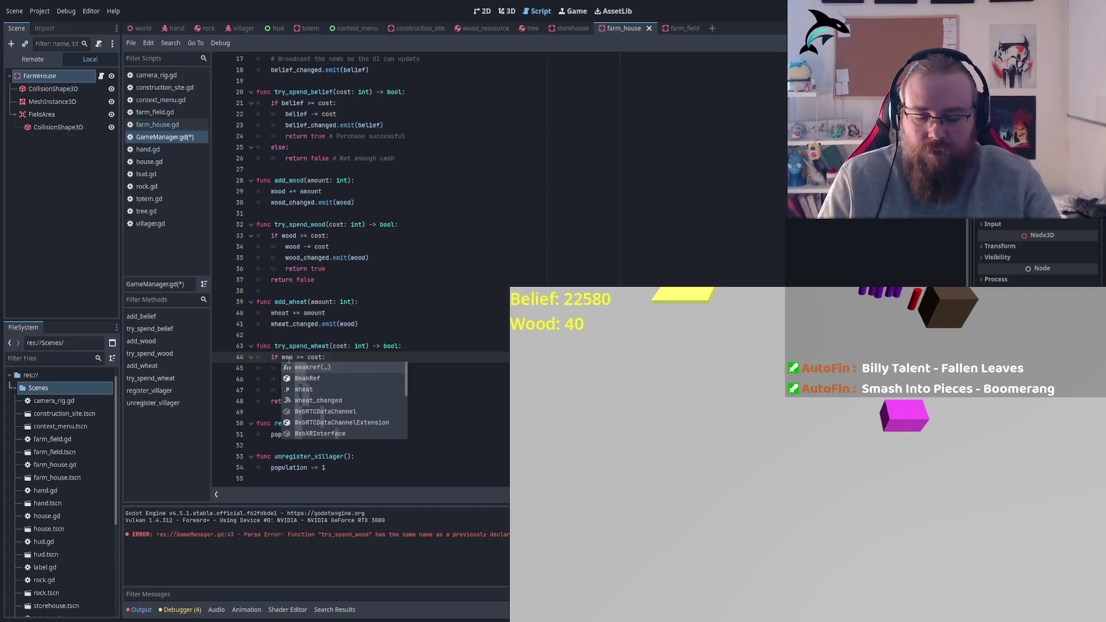
pyautogui.write('t')
pyautogui.press('Return')
pyautogui.press('Up')
pyautogui.press('End')
# Make lines 45-46 subtract wheat and emit wheat_changed with wheat, then save GameManager.gd
pyautogui.doubleClick(292, 357)
pyautogui.hotkey('ctrl', 'c')
pyautogui.doubleClick(292, 368)
pyautogui.hotkey('ctrl', 'v')
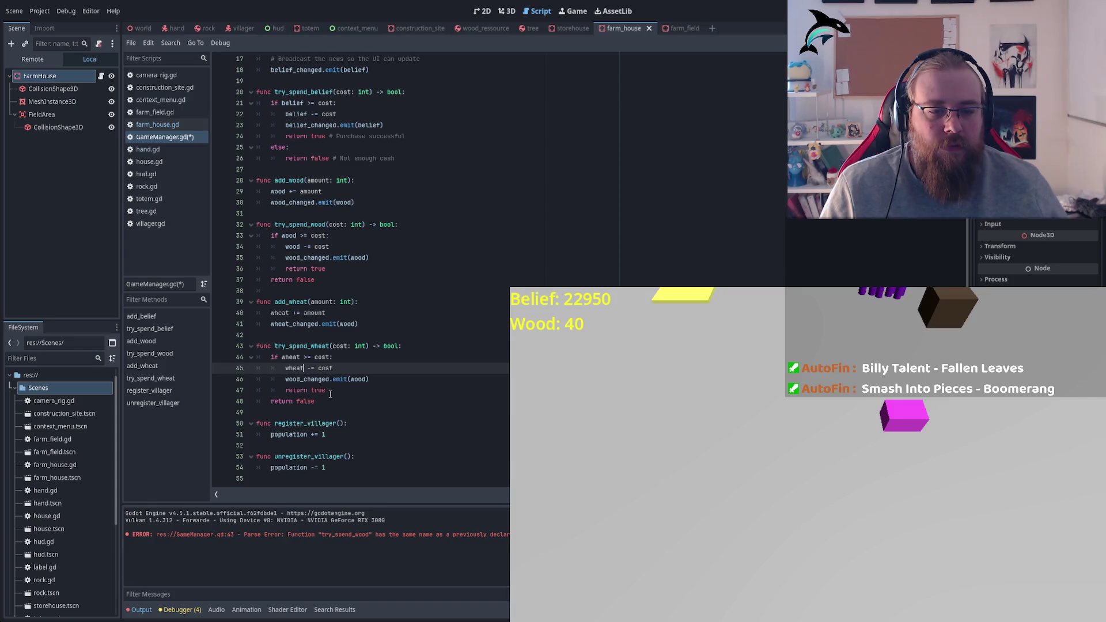
pyautogui.moveTo(285, 378); pyautogui.dragTo(304, 379)
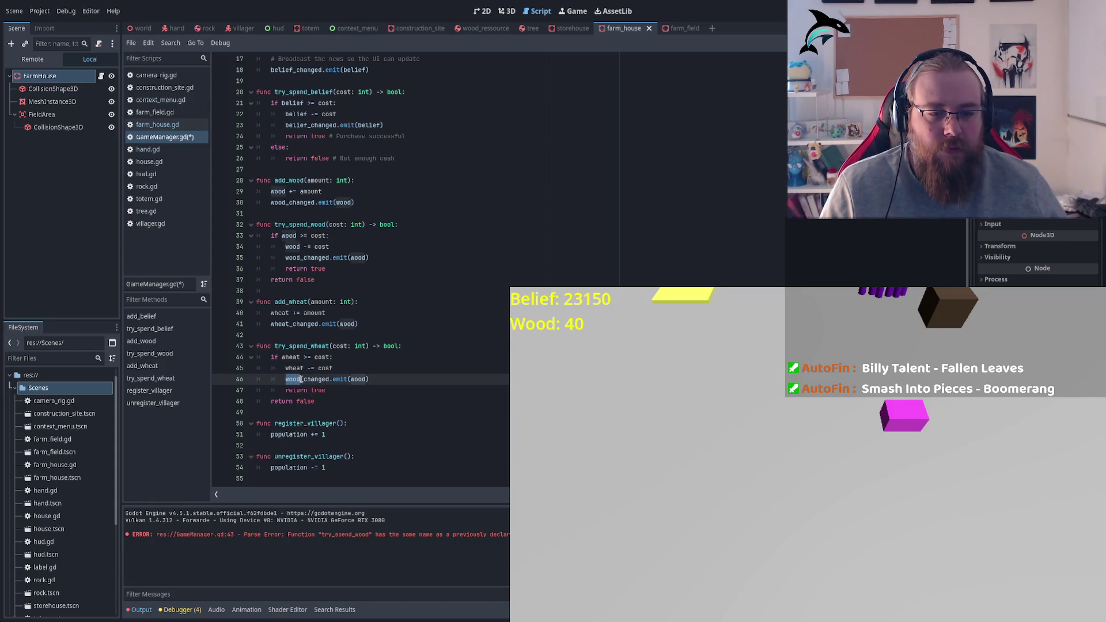
pyautogui.write('wheat')
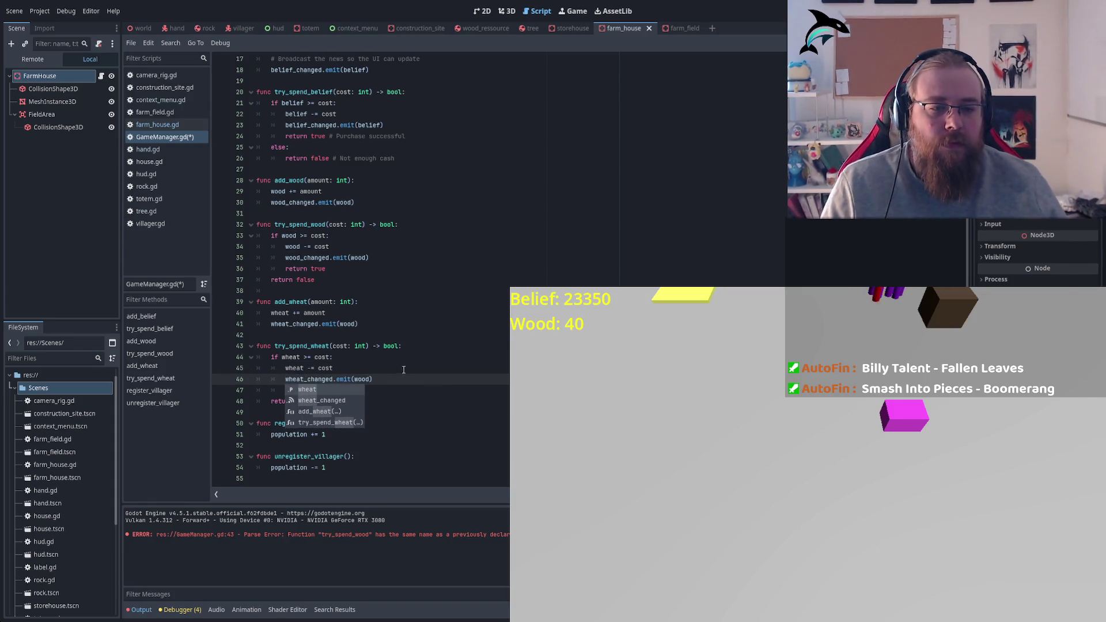
pyautogui.press('Down')
pyautogui.press('Tab')
pyautogui.doubleClick(363, 379)
pyautogui.write('wheat')
pyautogui.hotkey('ctrl', 's')
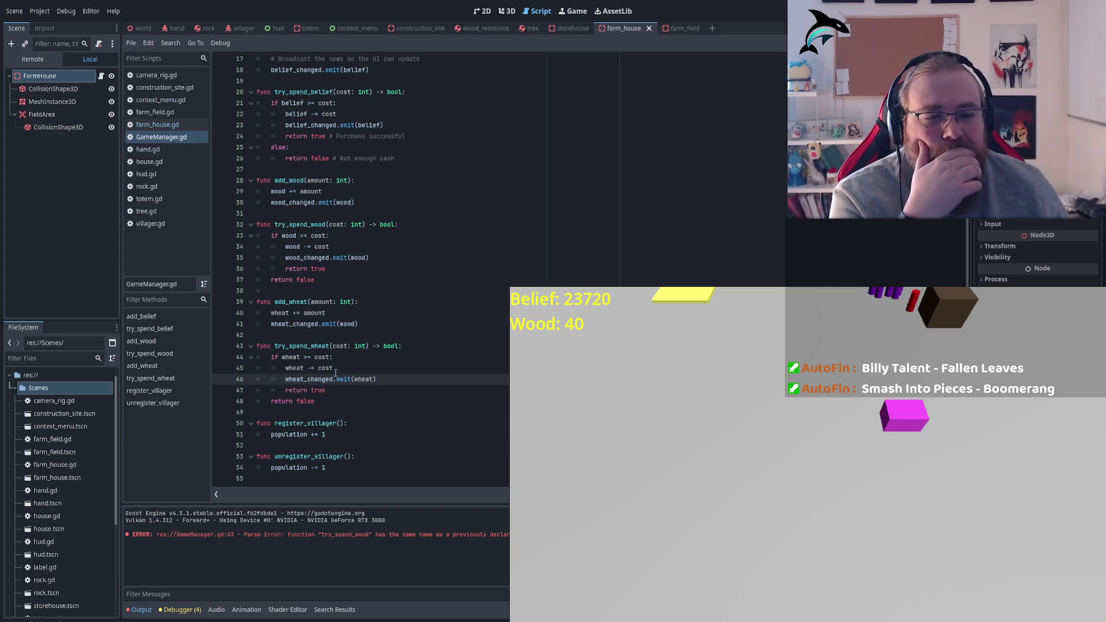
# Check the wheat_changed signal declaration on line 13, then open hud.gd
pyautogui.doubleClick(319, 380)
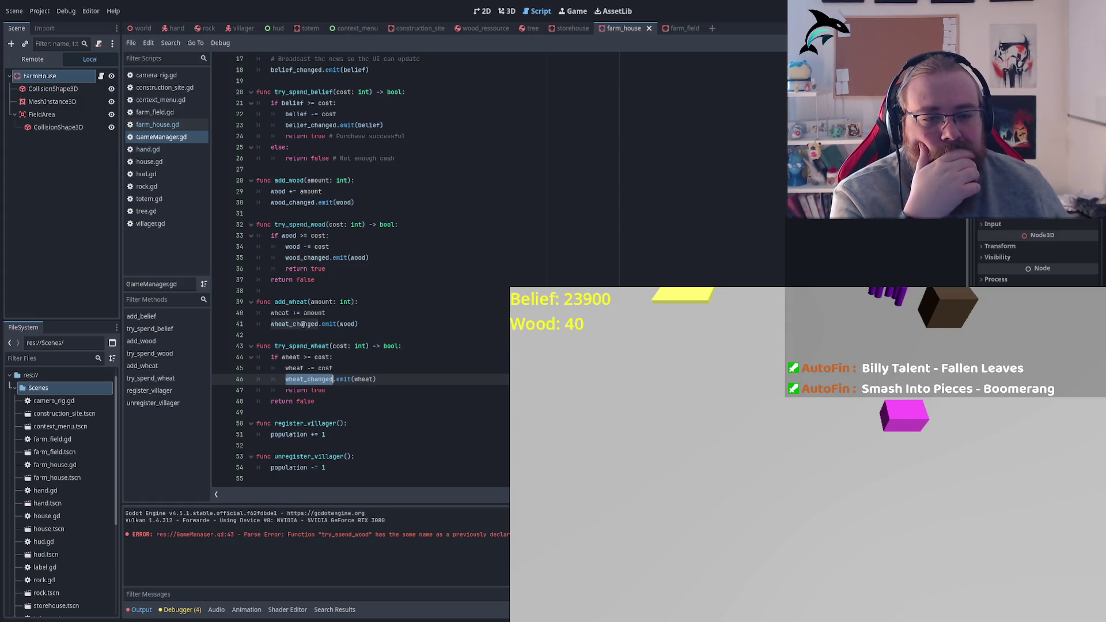
pyautogui.scroll(5, 307, 327)
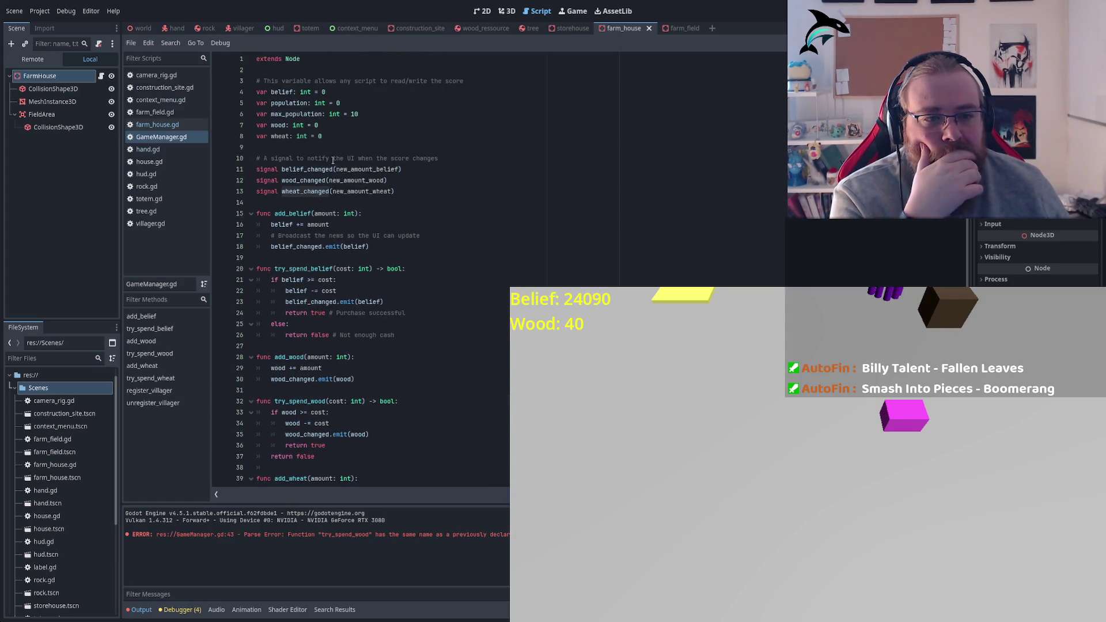
pyautogui.doubleClick(305, 191)
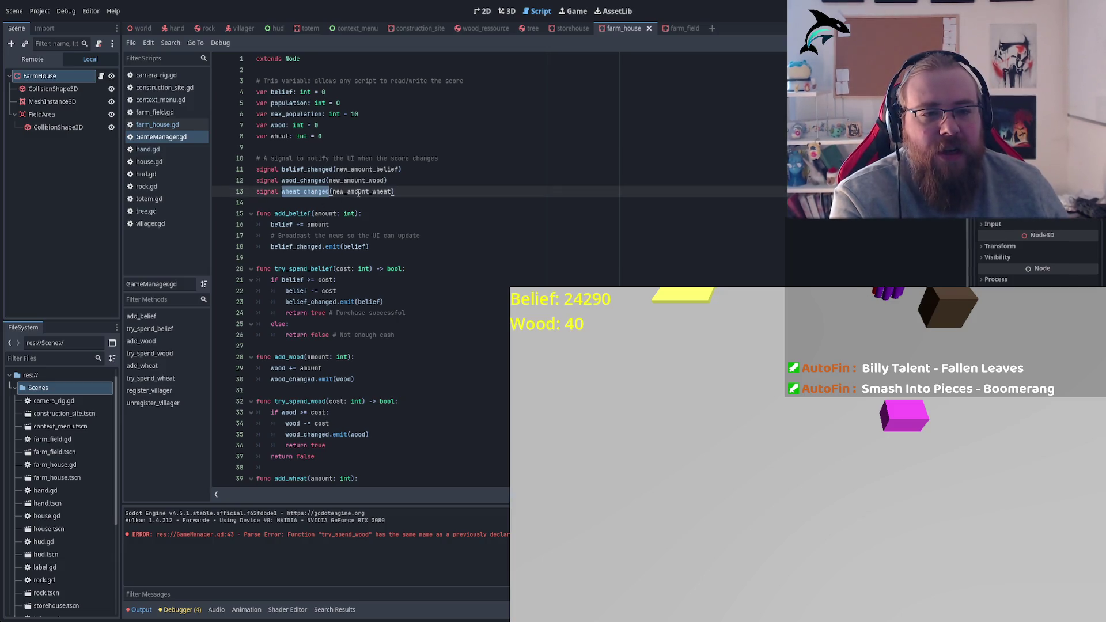
pyautogui.scroll(-5, 358, 193)
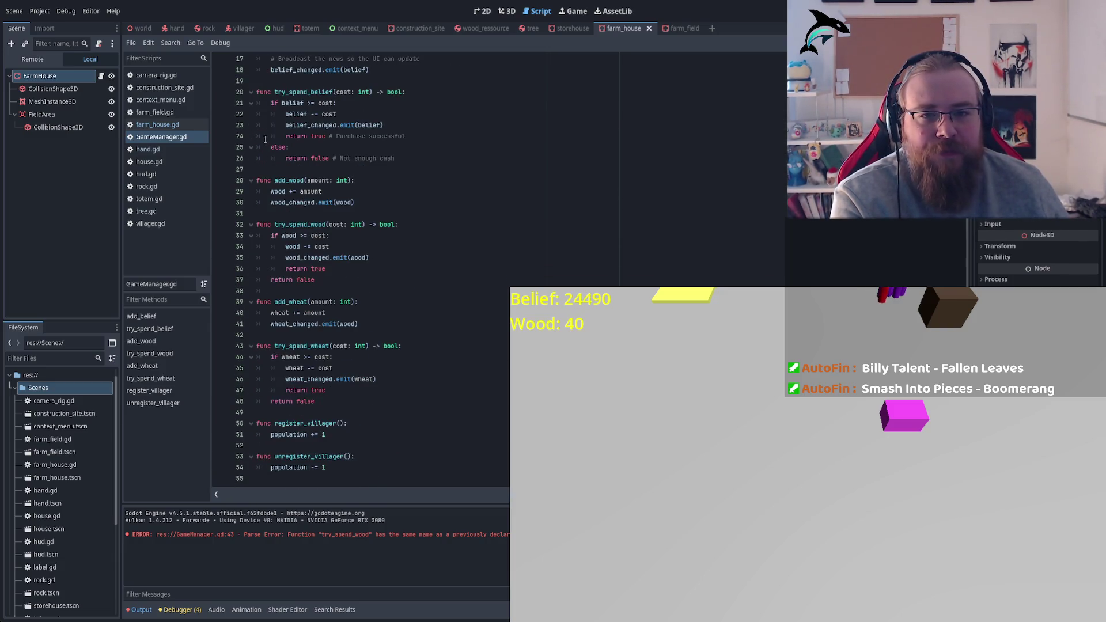
pyautogui.click(148, 175)
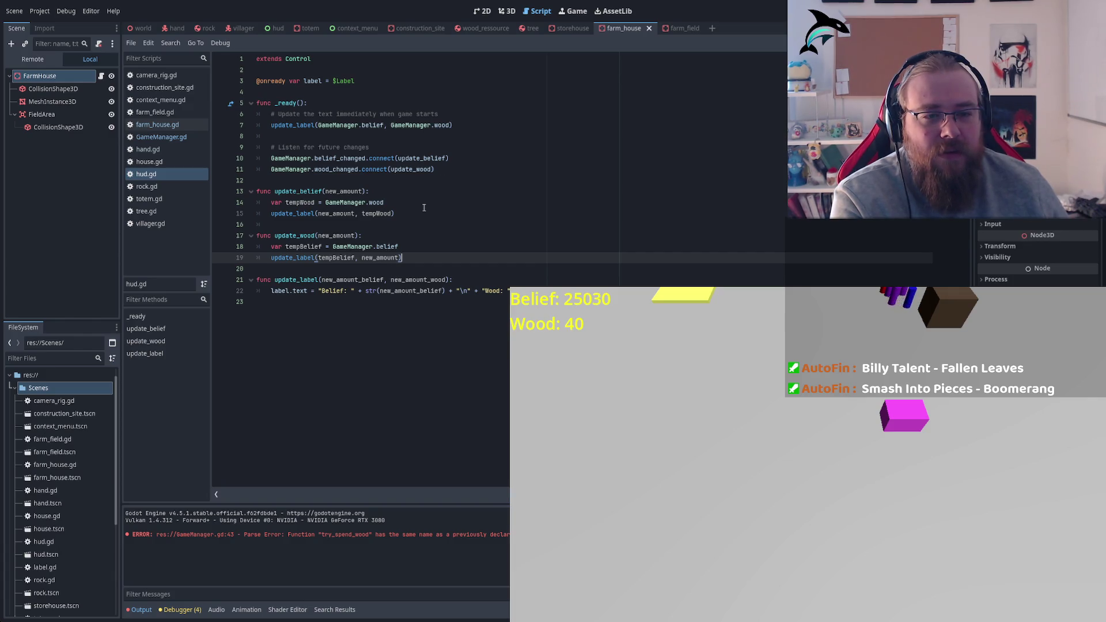
# Add a line connecting GameManager.wheat_changed to update_wheat in hud.gd
pyautogui.click(444, 168)
pyautogui.hotkey('ctrl', 'shift', 'd')
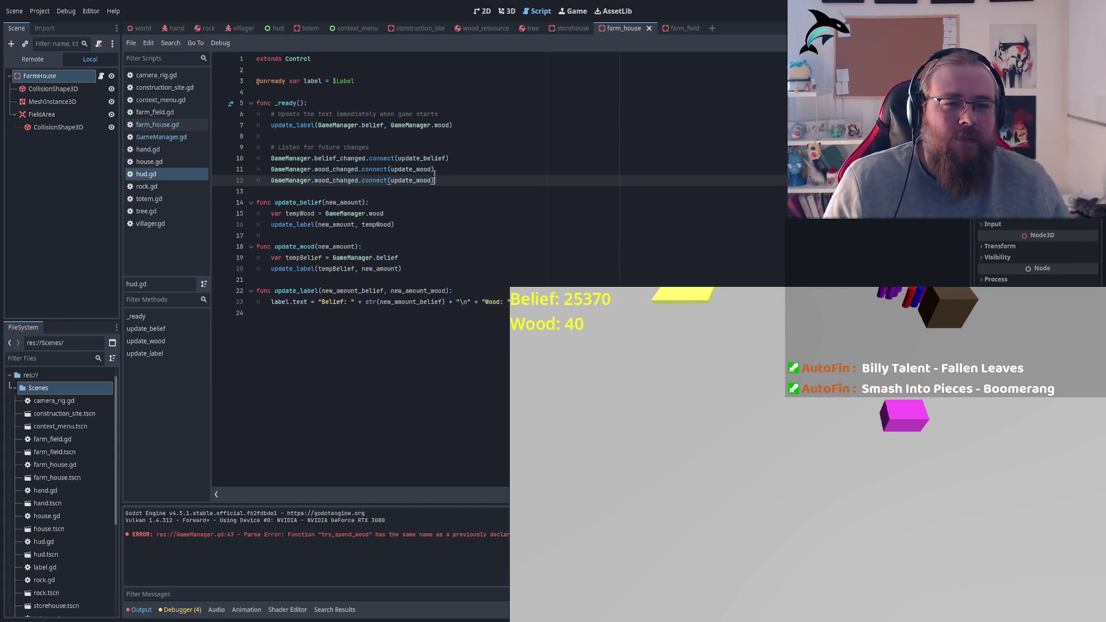
pyautogui.doubleClick(339, 181)
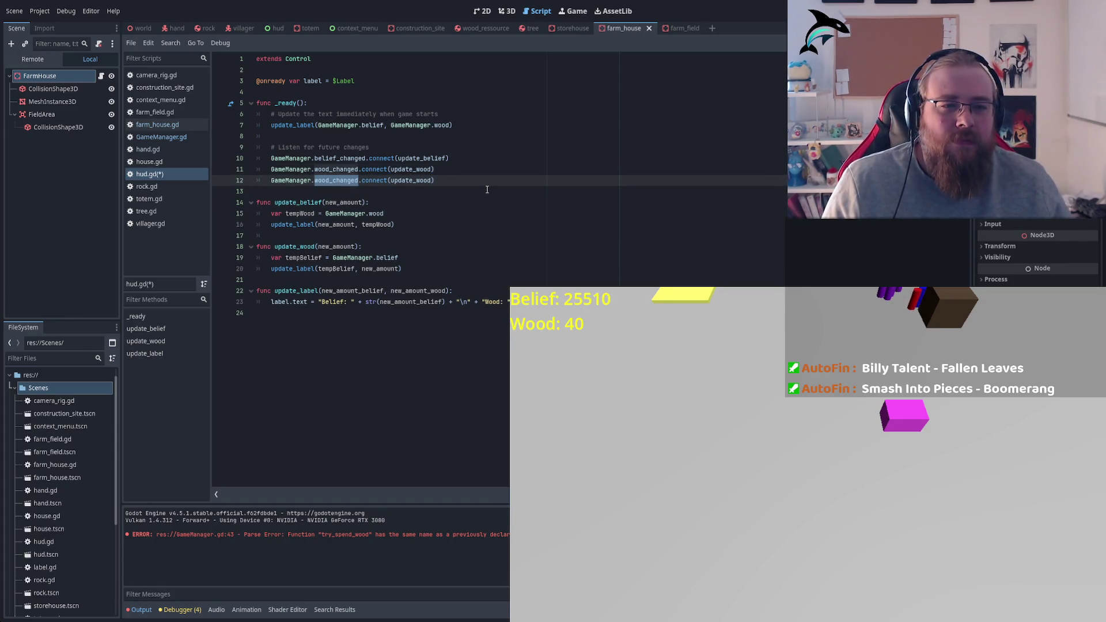
pyautogui.write('wheat')
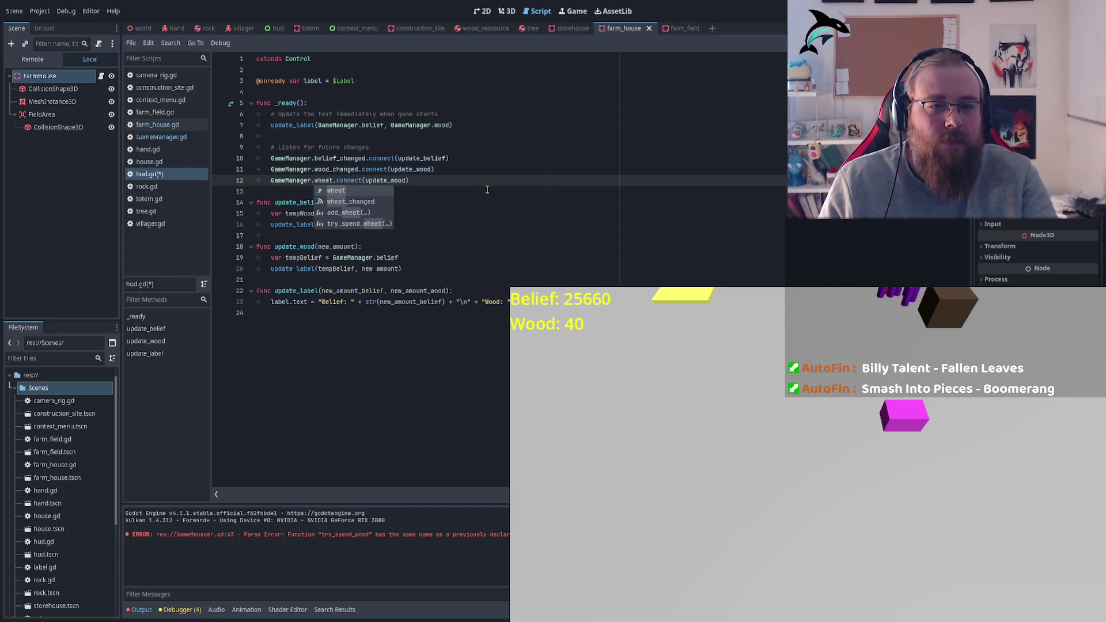
pyautogui.press('Down')
pyautogui.press('Return')
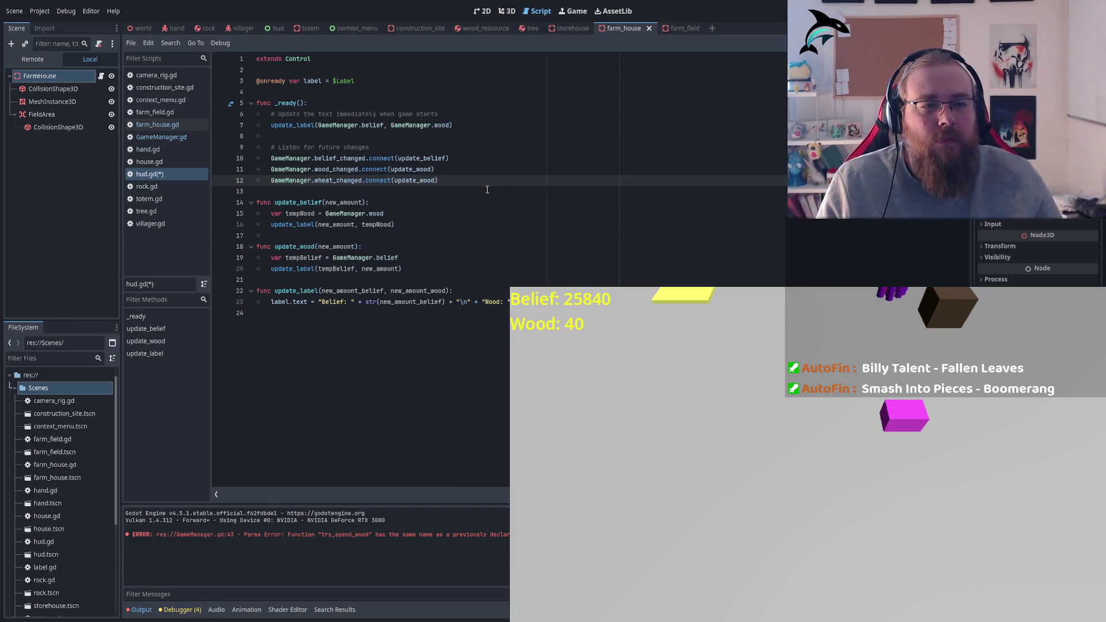
pyautogui.doubleClick(414, 181)
pyautogui.write('update_wheat')
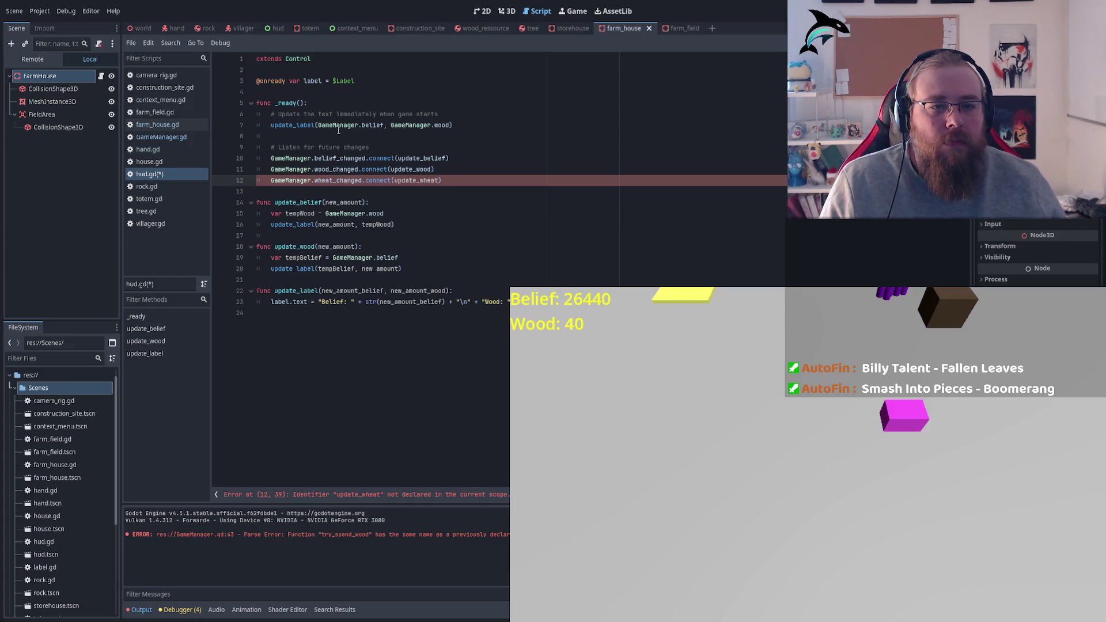
# Pass GameManager.wheat as an extra update_label argument in _ready
pyautogui.click(451, 125)
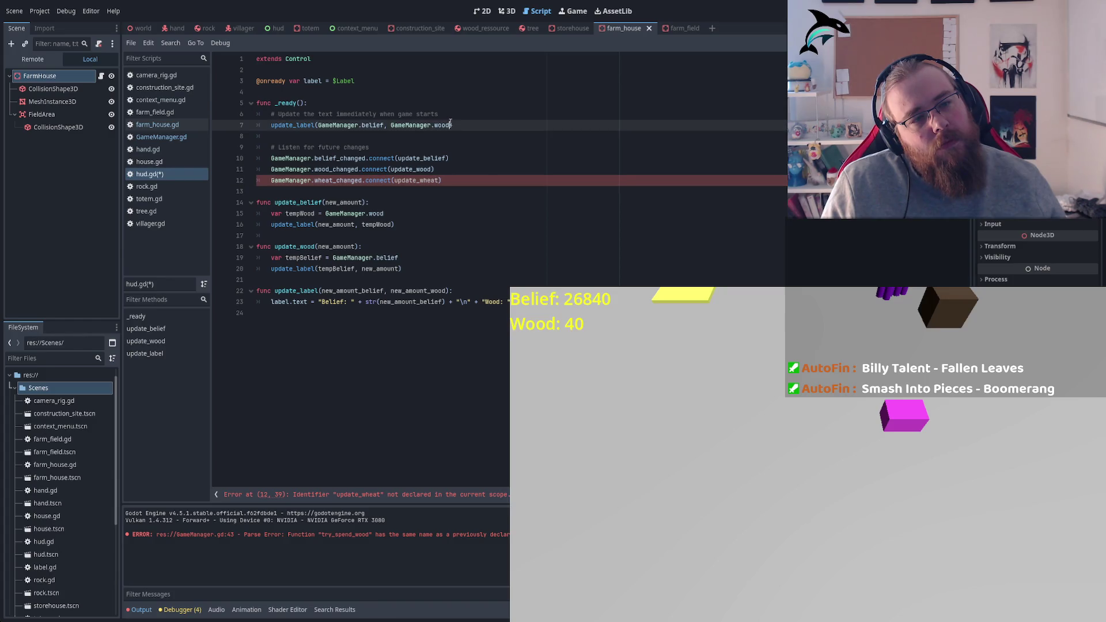
pyautogui.write(', GameMa')
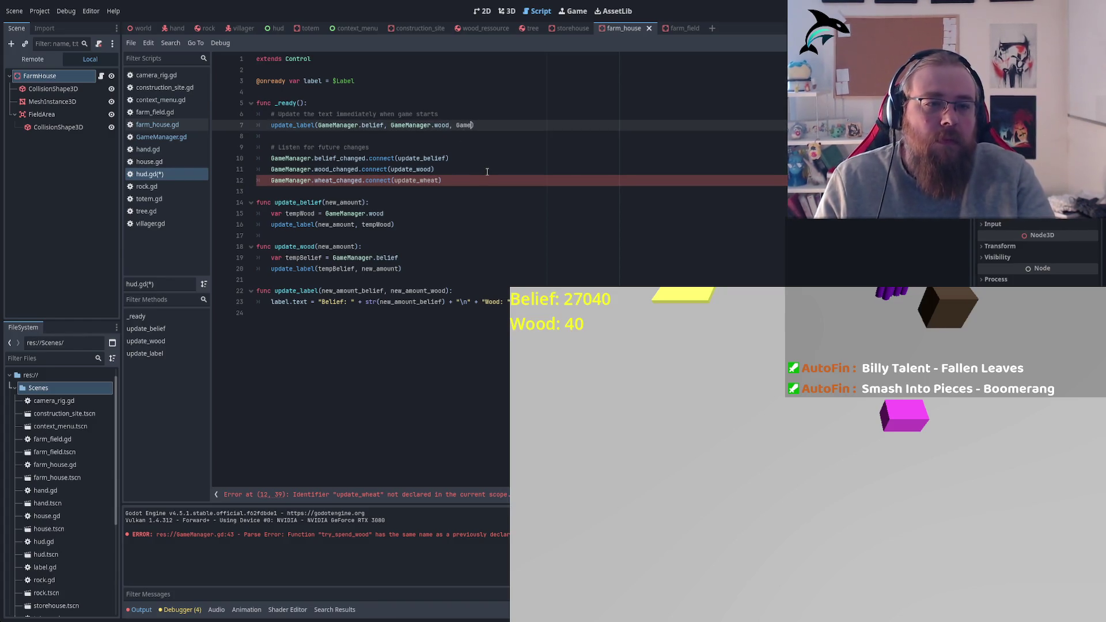
pyautogui.press('Return')
pyautogui.write('.whea')
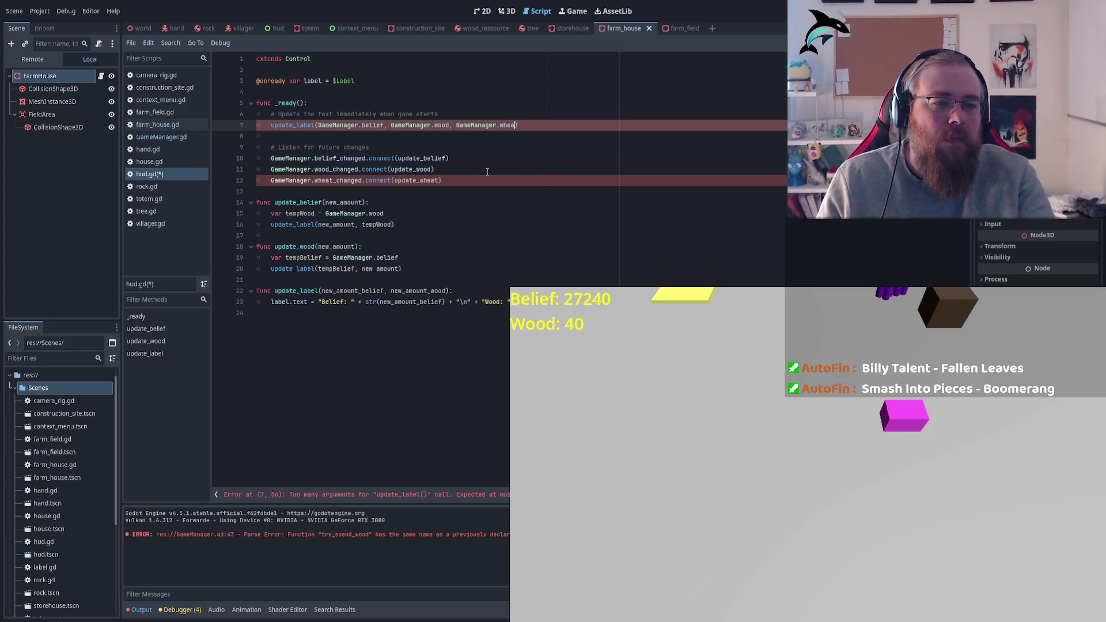
pyautogui.write('t')
# Add a new_amount_wheat parameter to the update_label function
pyautogui.doubleClick(305, 125)
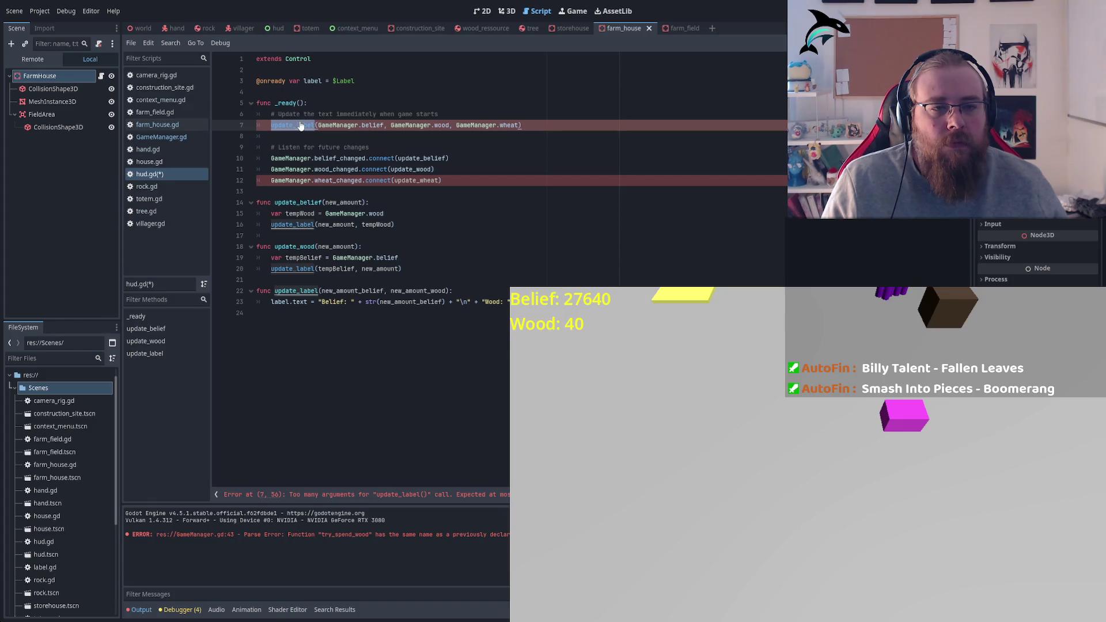
pyautogui.keyDown('ctrl'); pyautogui.click(296, 126); pyautogui.keyUp('ctrl')
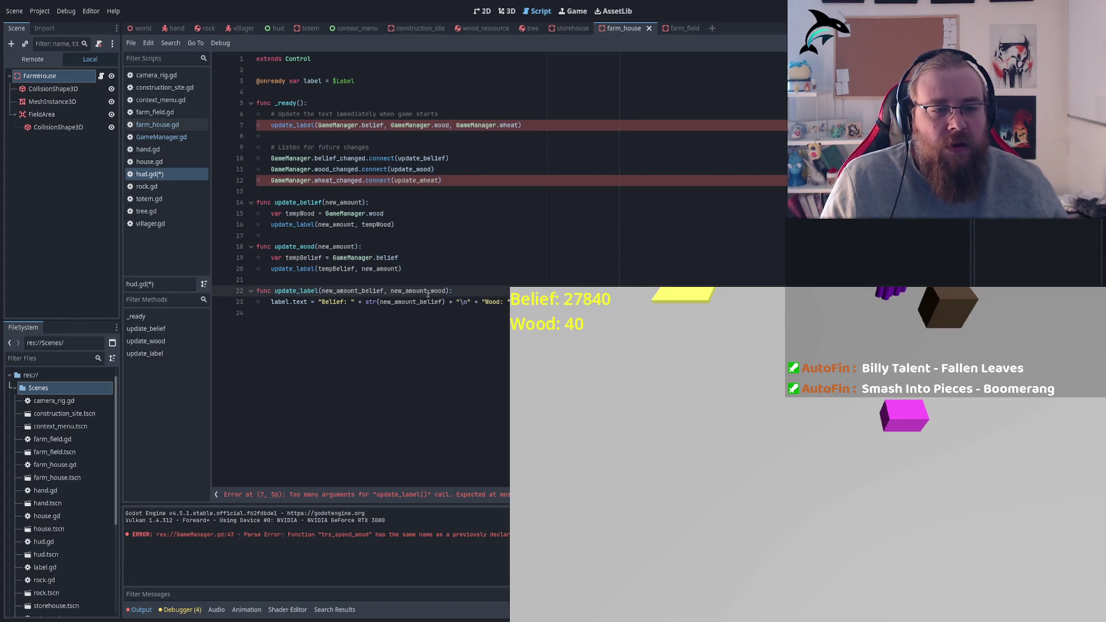
pyautogui.write(', new_')
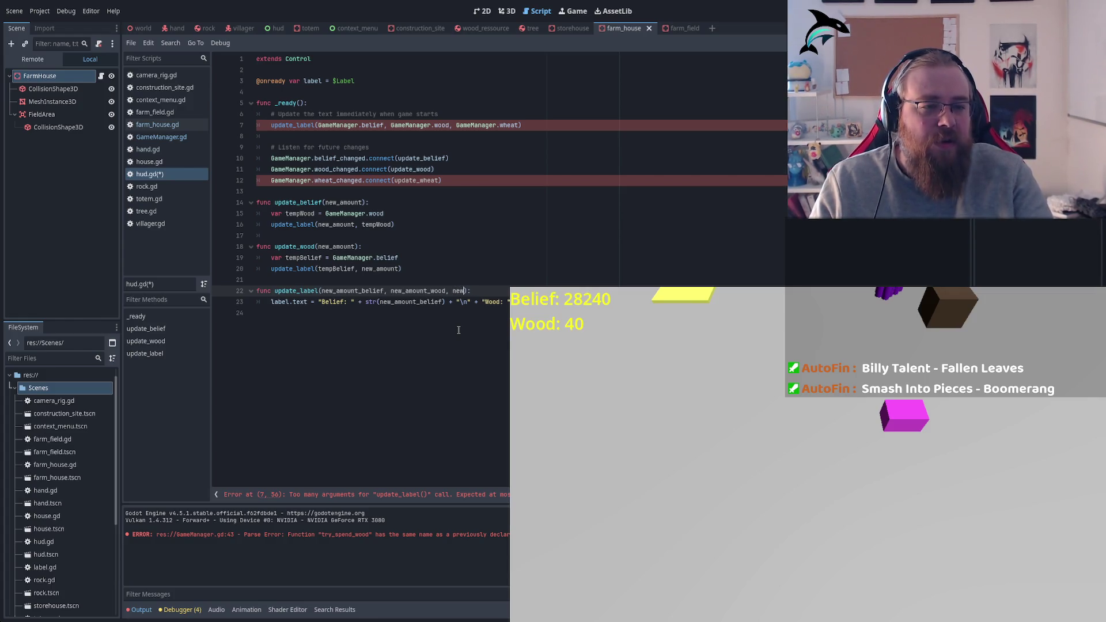
pyautogui.write('amount_')
pyautogui.press('BackSpace')
pyautogui.press('BackSpace')
pyautogui.press('BackSpace')
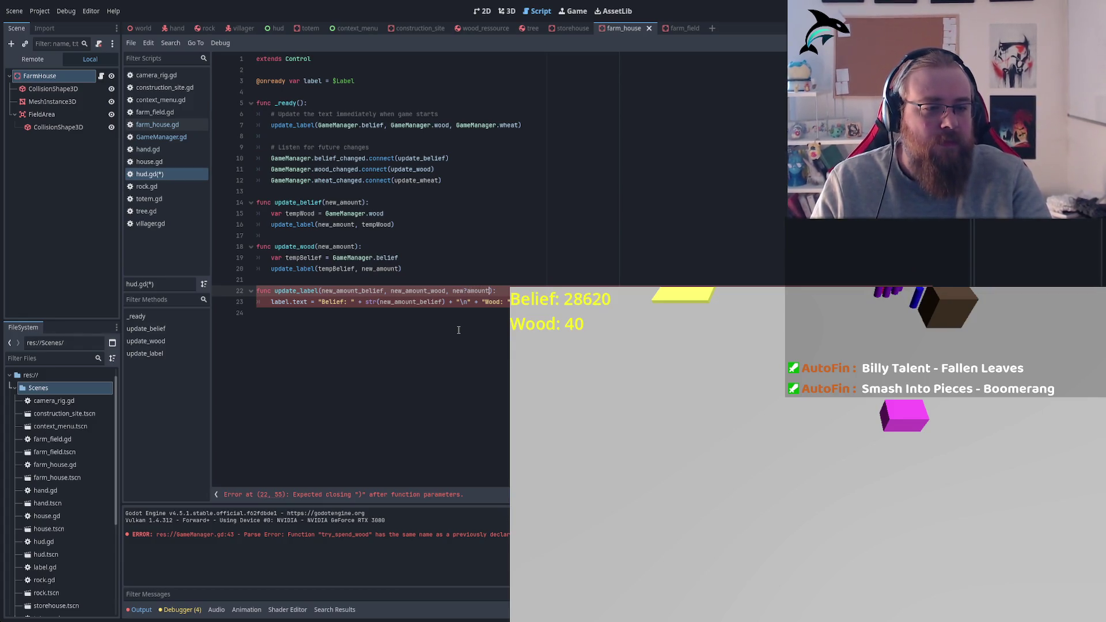
pyautogui.write('mount')
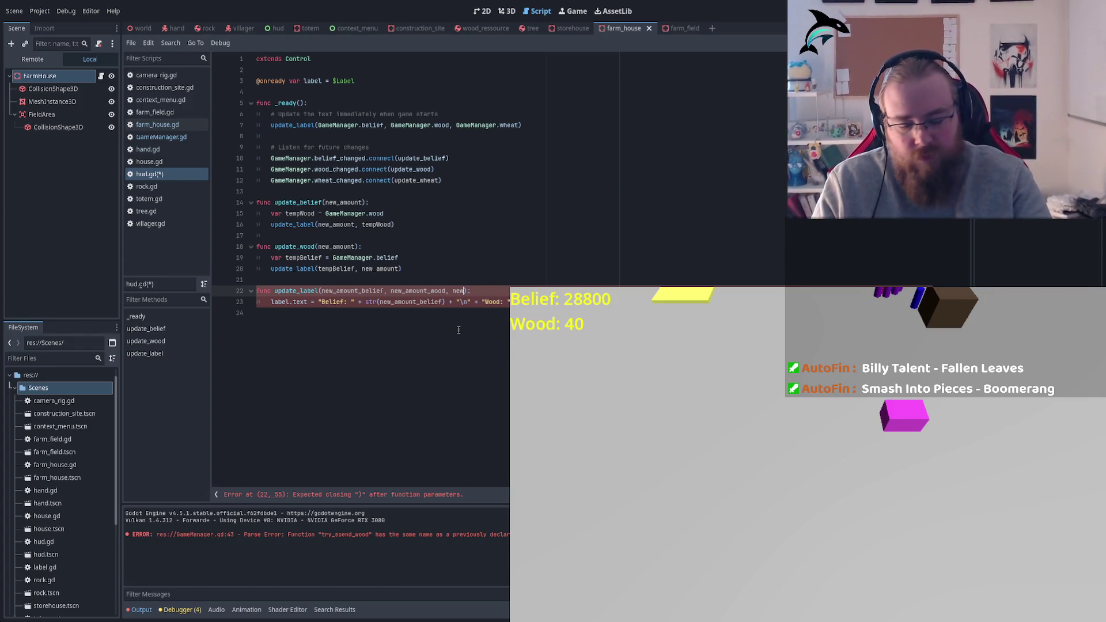
pyautogui.write('_wheat')
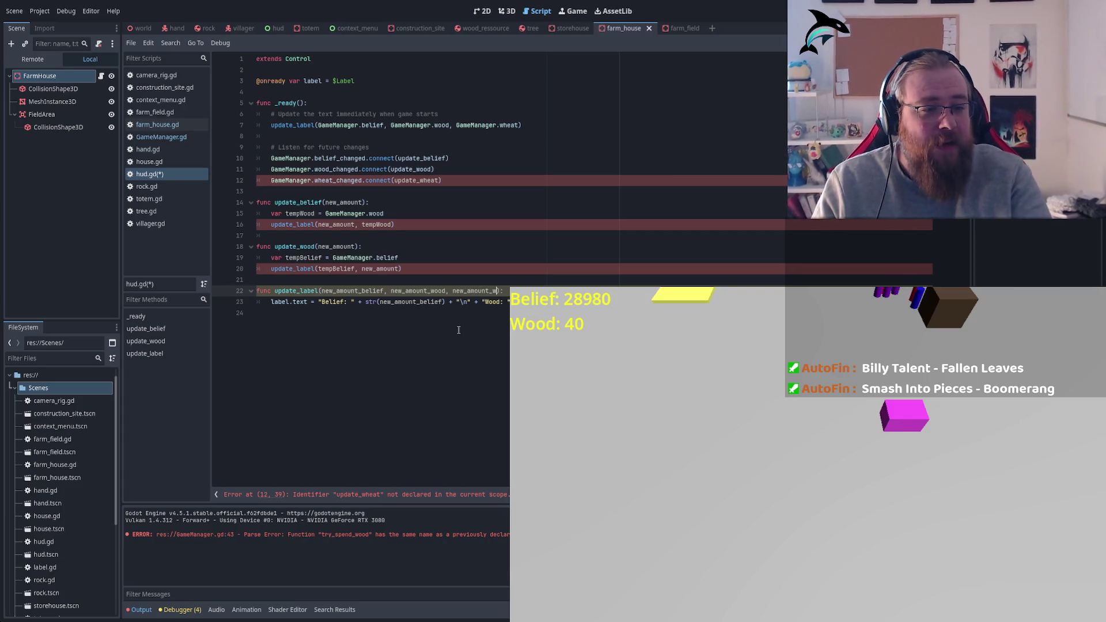
pyautogui.doubleClick(467, 288)
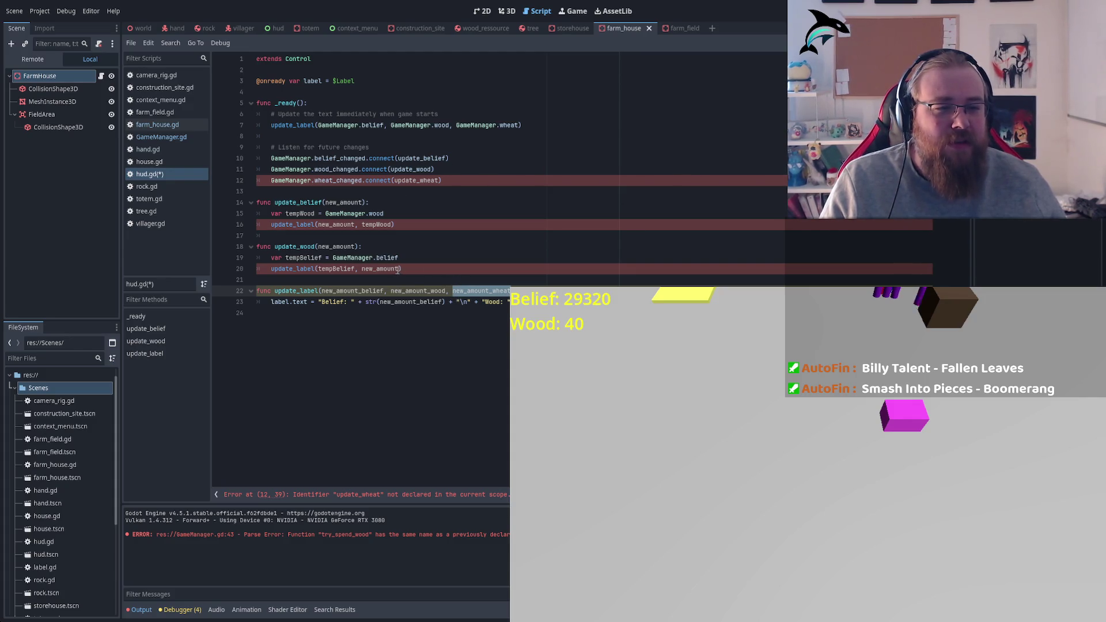
# Declare tempWheat = GameManager.wheat below tempWood in update_belief
pyautogui.click(388, 217)
pyautogui.press('Return')
pyautogui.write('var')
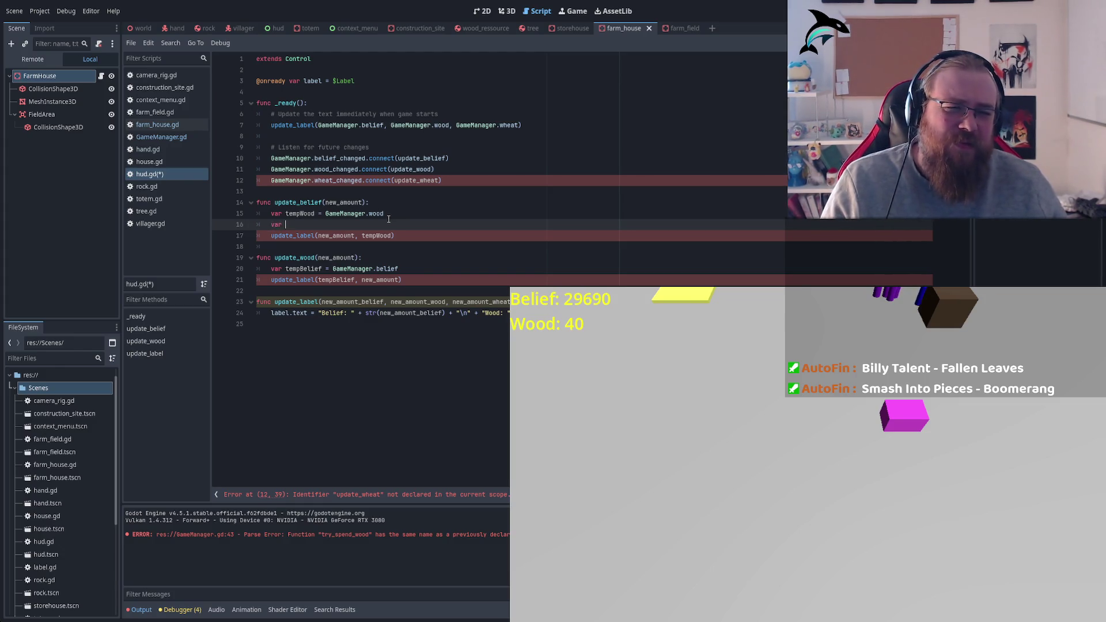
pyautogui.write('tempW')
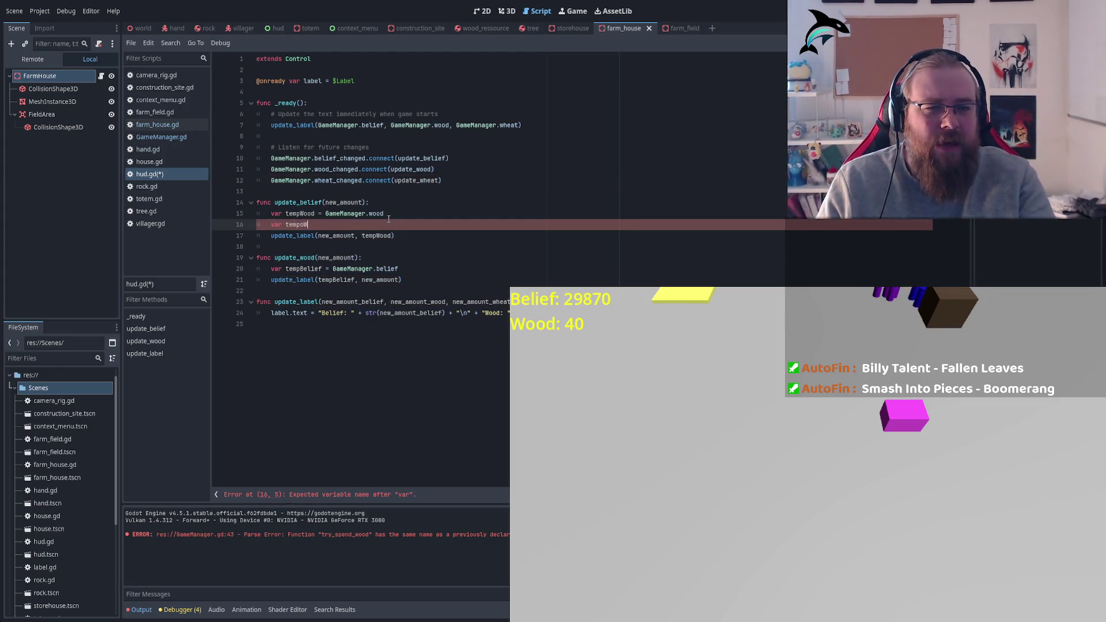
pyautogui.write('heat = Game')
pyautogui.press('Return')
pyautogui.write('.wheat')
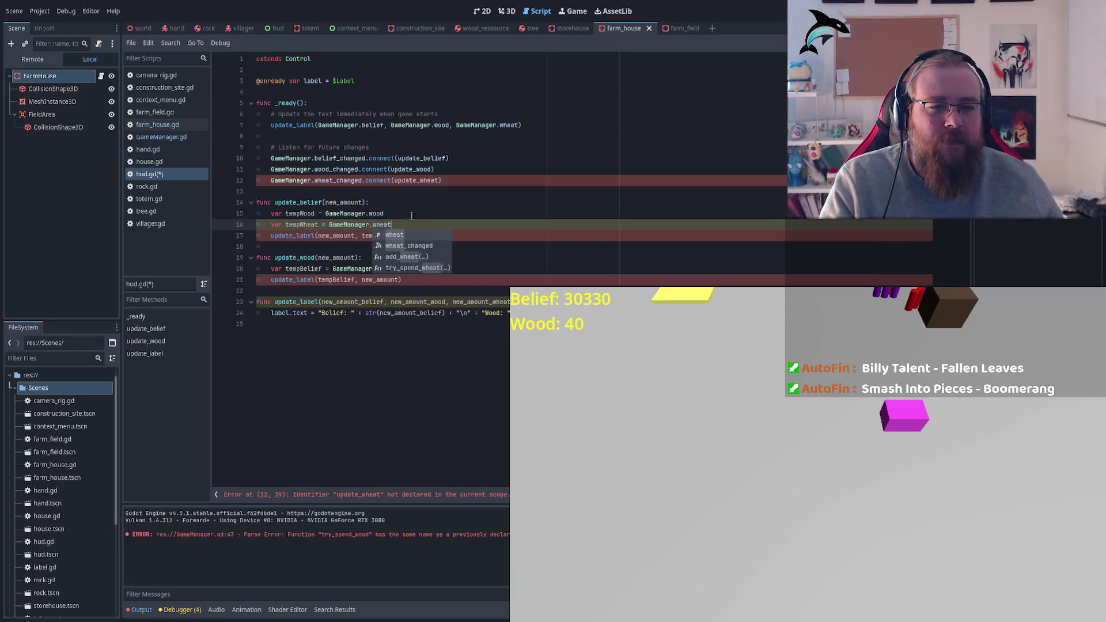
pyautogui.click(387, 214)
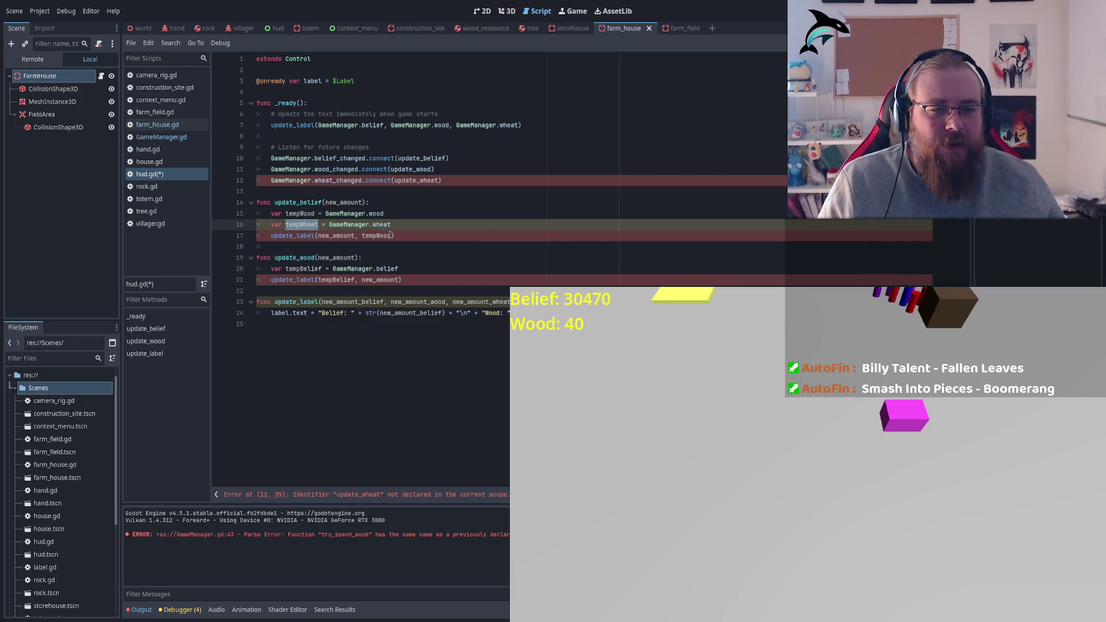
# Pass tempWheat to the update_label calls in update_belief and update_wood
pyautogui.click(312, 226)
pyautogui.press('Down')
pyautogui.press('End')
pyautogui.press('Left')
pyautogui.write(', tempWheat')
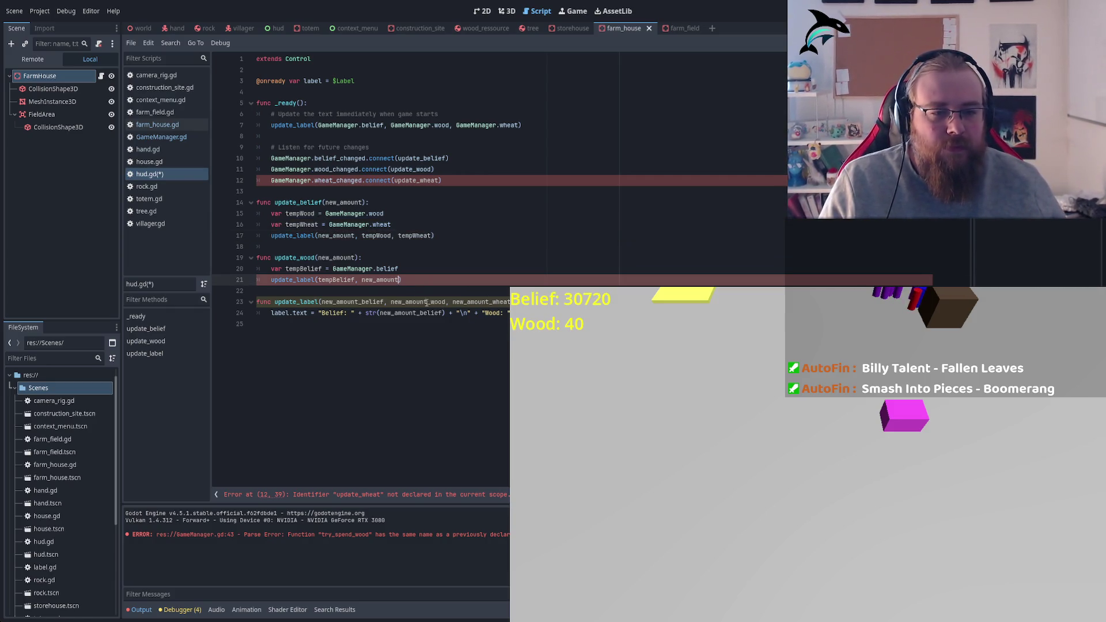
pyautogui.click(469, 281)
pyautogui.press('Left')
pyautogui.write(', tempWheat')
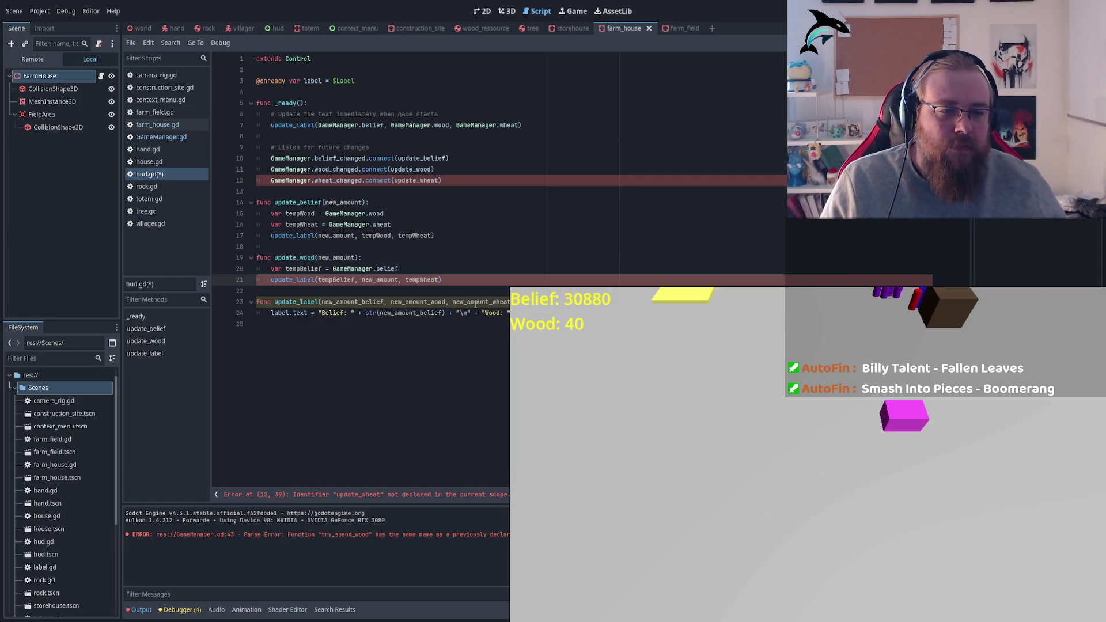
# Copy the tempWheat declaration into update_wood under tempBelief and save hud.gd
pyautogui.moveTo(271, 224); pyautogui.dragTo(392, 224)
pyautogui.hotkey('ctrl', 'c')
pyautogui.click(412, 270)
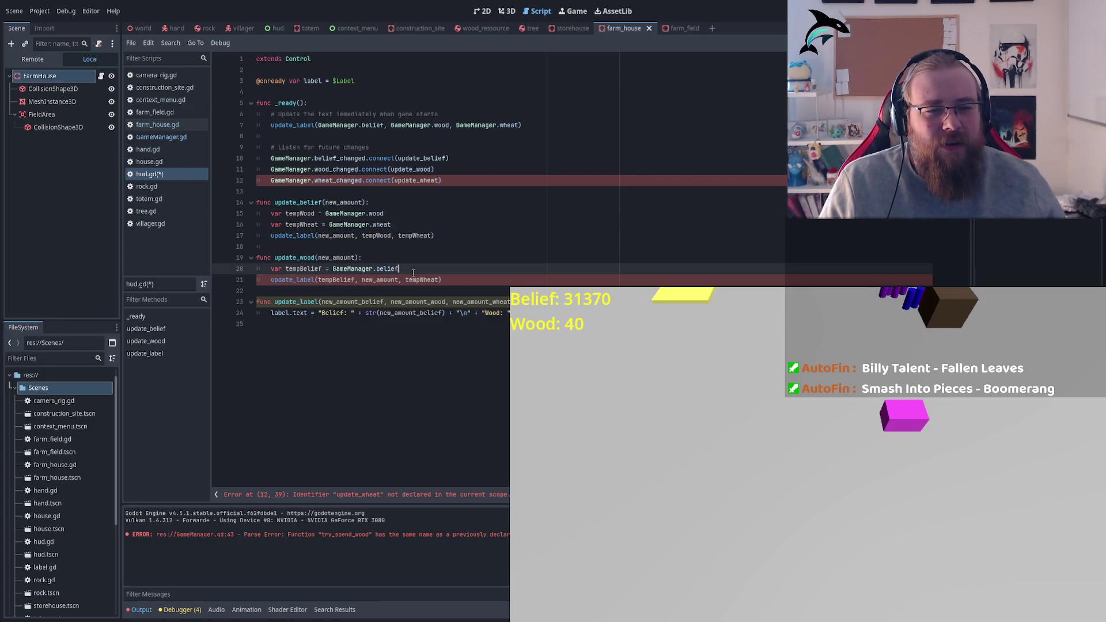
pyautogui.press('Return')
pyautogui.hotkey('ctrl', 'v')
pyautogui.hotkey('ctrl', 's')
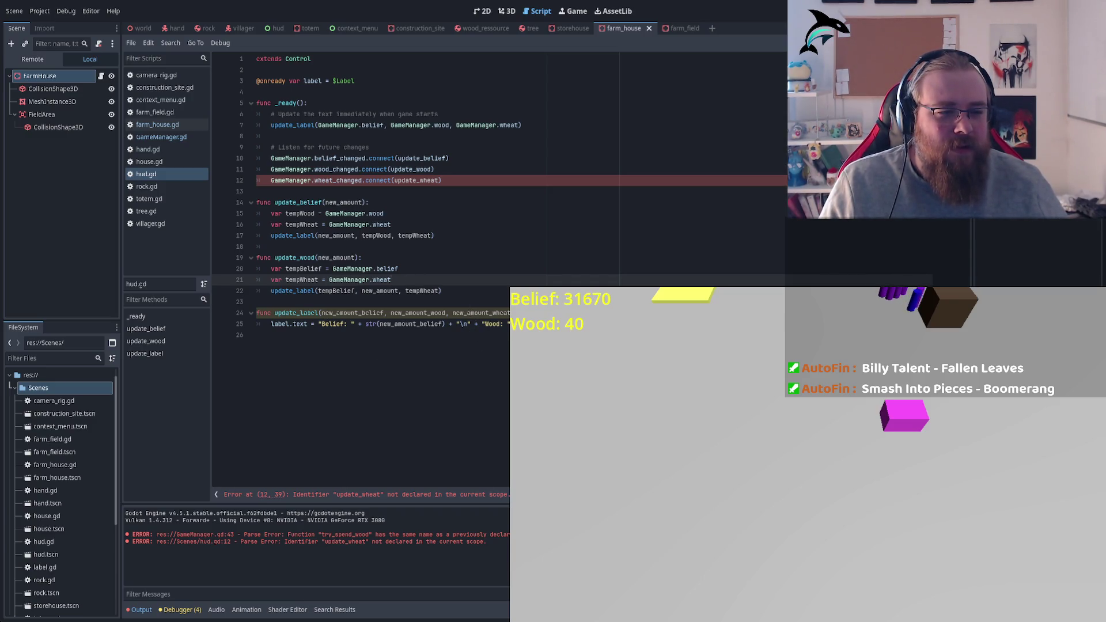
pyautogui.click(448, 324)
pyautogui.press('BackSpace')
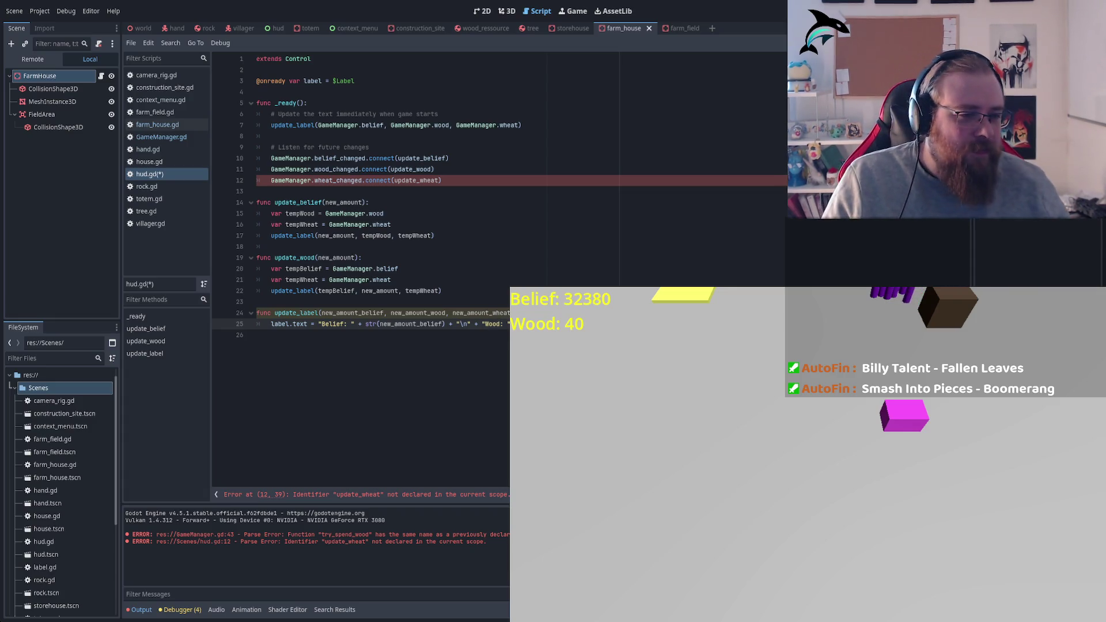
pyautogui.click(441, 125)
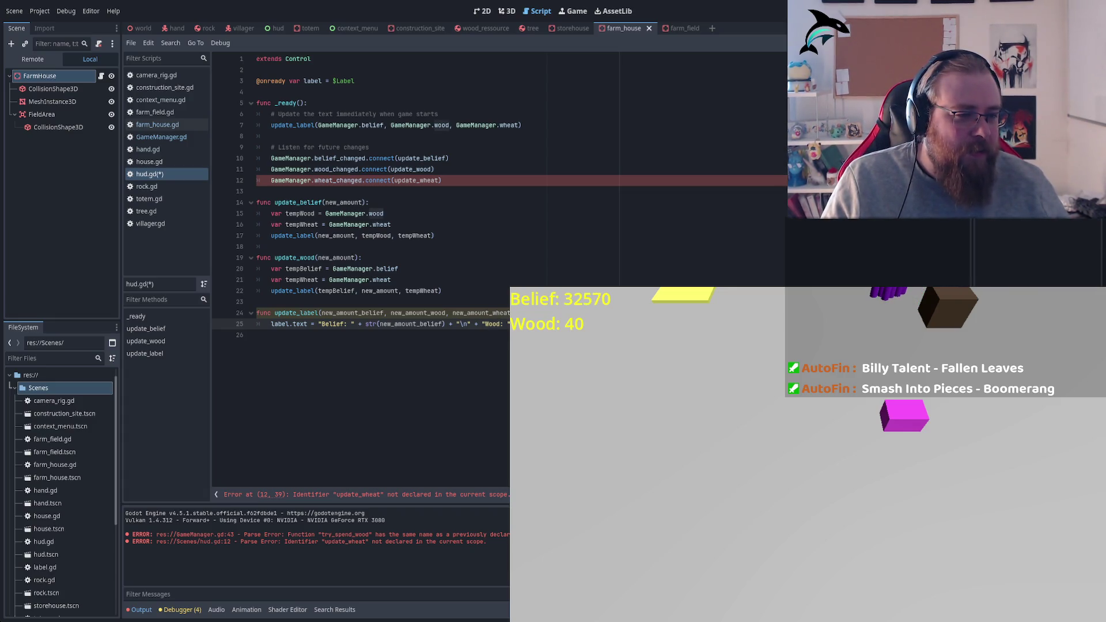
pyautogui.hotkey('ctrl', 's')
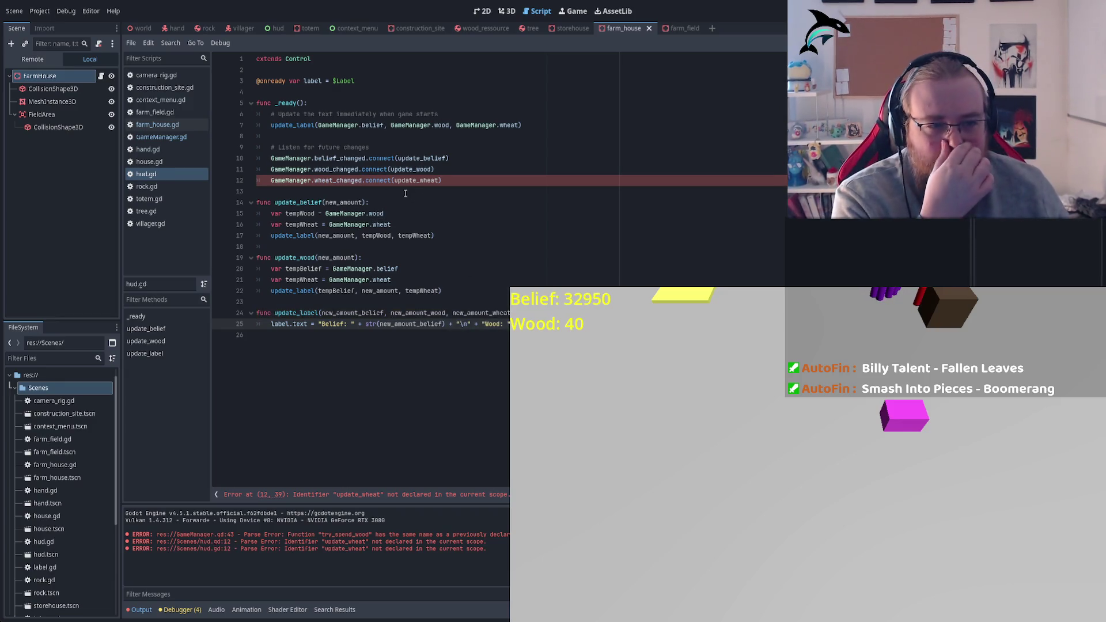
pyautogui.doubleClick(319, 179)
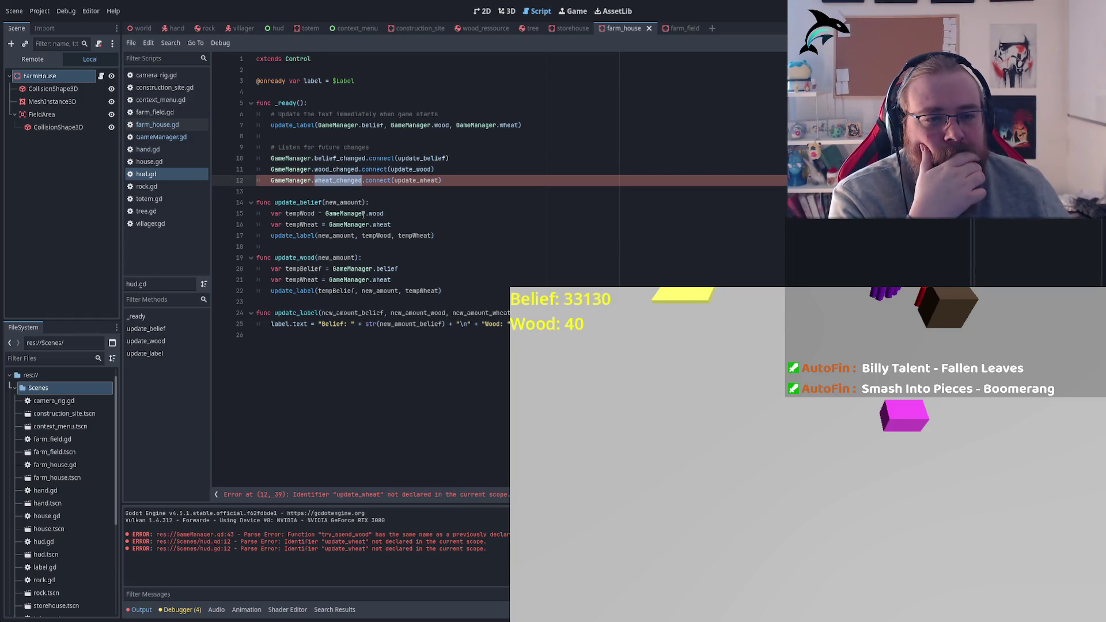
pyautogui.click(383, 180)
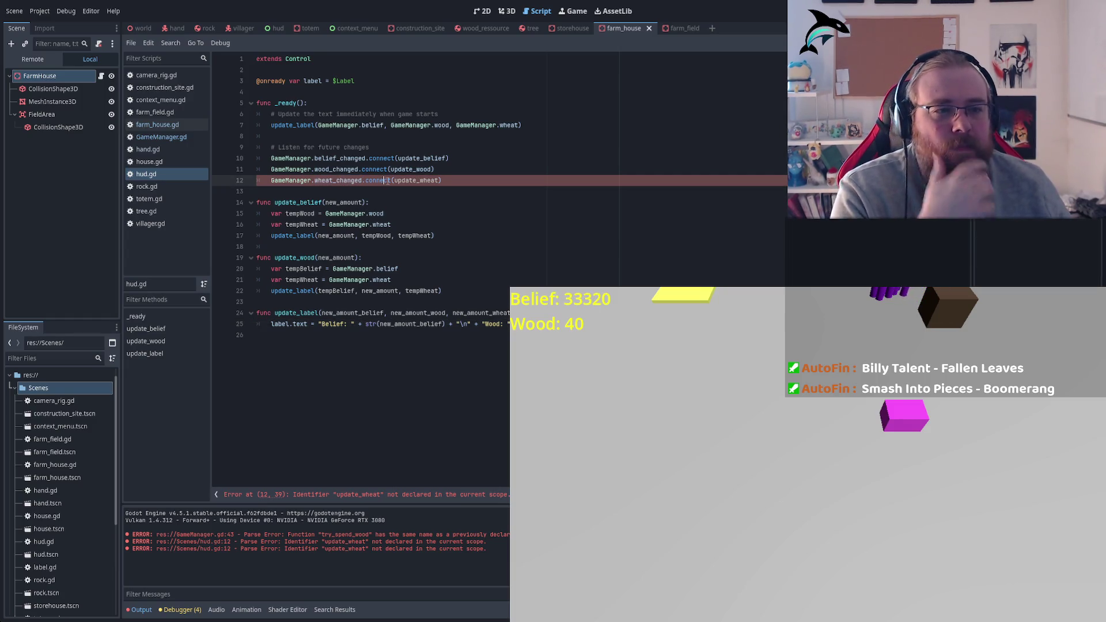
pyautogui.doubleClick(414, 180)
pyautogui.doubleClick(410, 168)
pyautogui.doubleClick(417, 158)
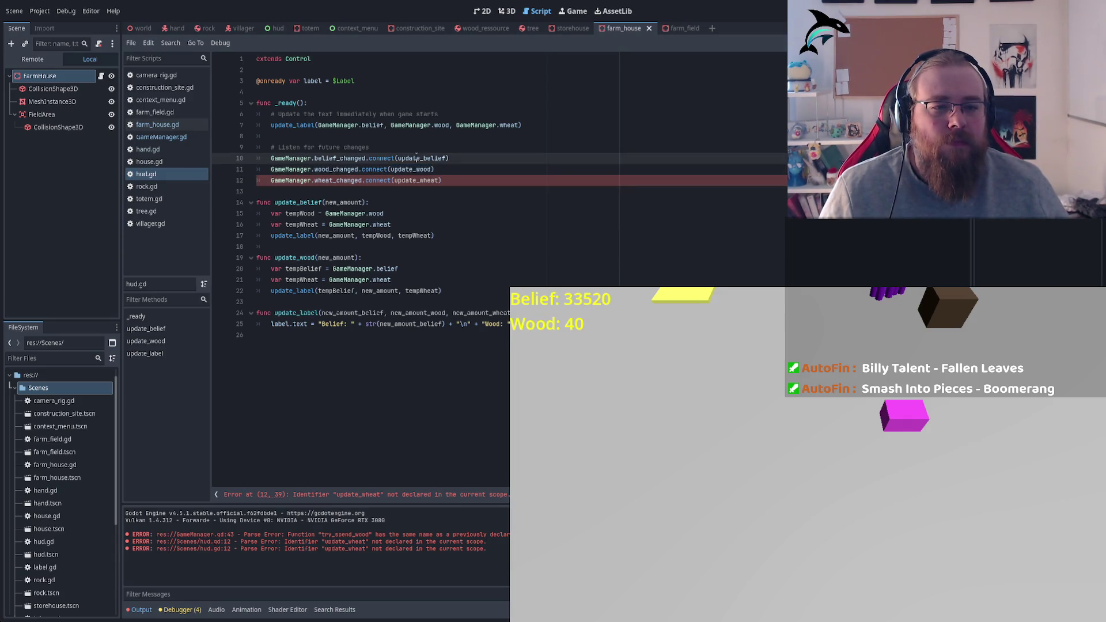
pyautogui.moveTo(459, 293)
pyautogui.mouseDown()
pyautogui.moveTo(346, 259)
pyautogui.moveTo(240, 251)
pyautogui.mouseUp()
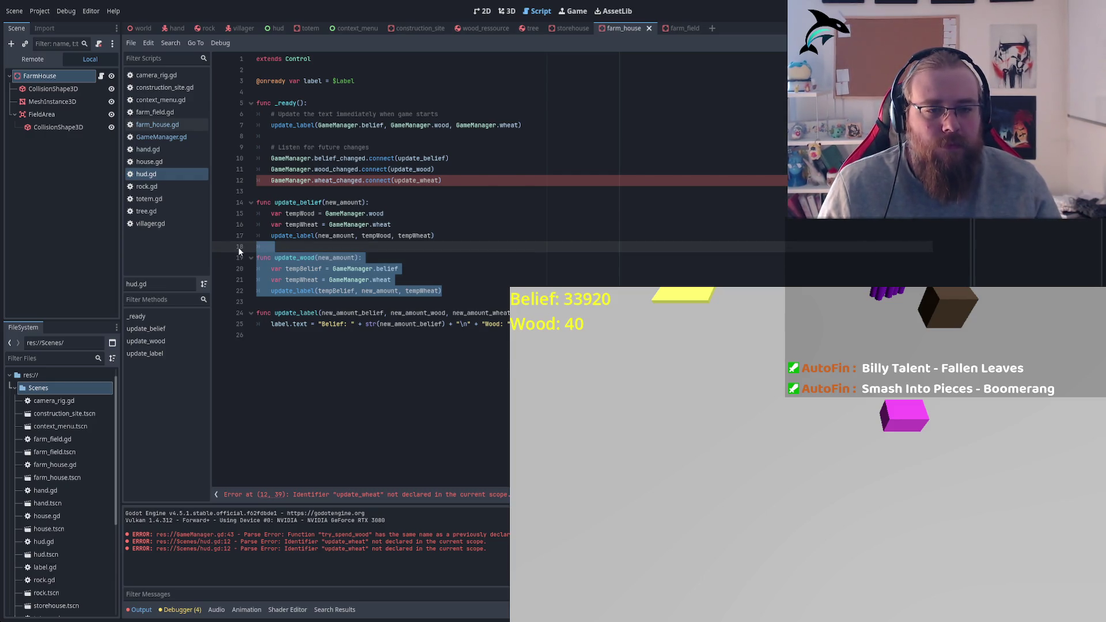
# Duplicate the update_wood function and rename the copy to update_wheat
pyautogui.hotkey('ctrl', 'shift', 'd')
pyautogui.click(451, 290)
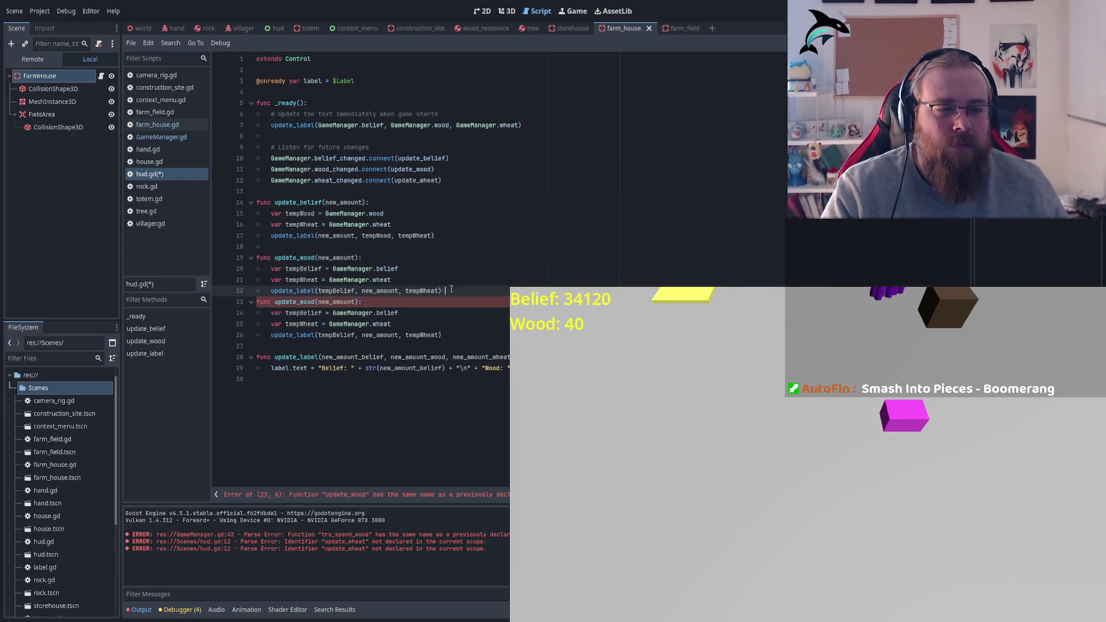
pyautogui.press('Return')
pyautogui.doubleClick(300, 313)
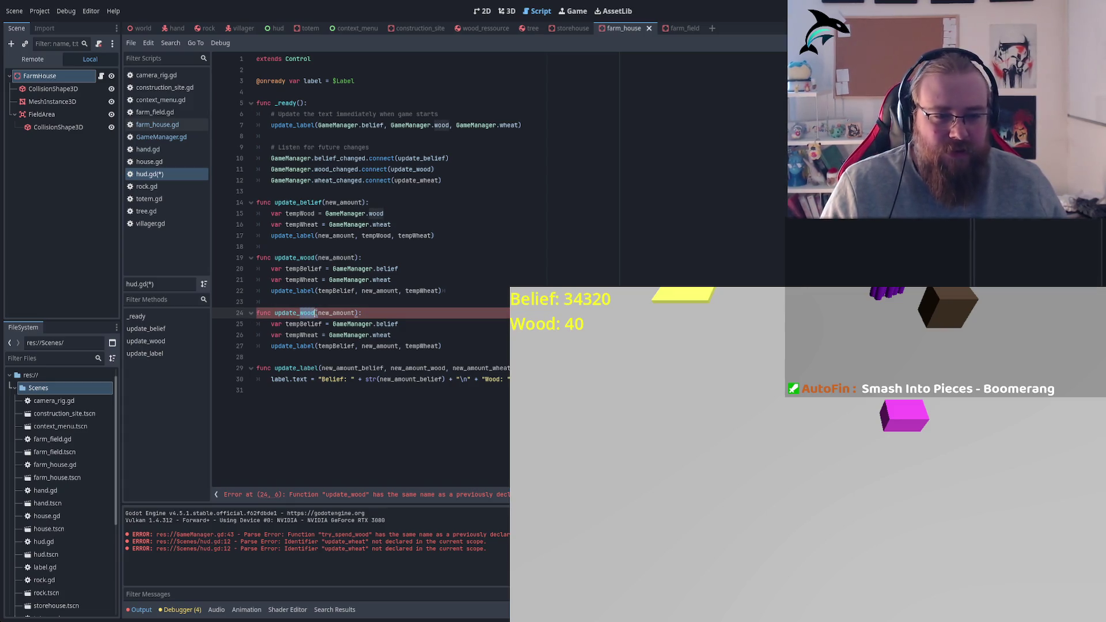
pyautogui.write('wheat')
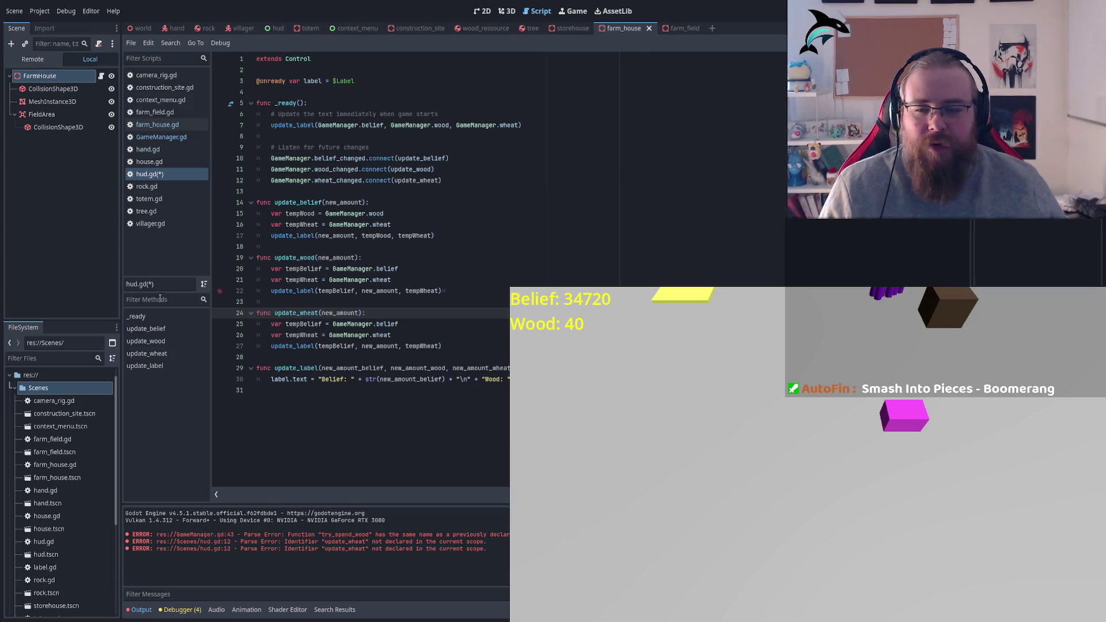
# Add 'var tempWood = GameManager.wood' to update_wheat
pyautogui.click(407, 335)
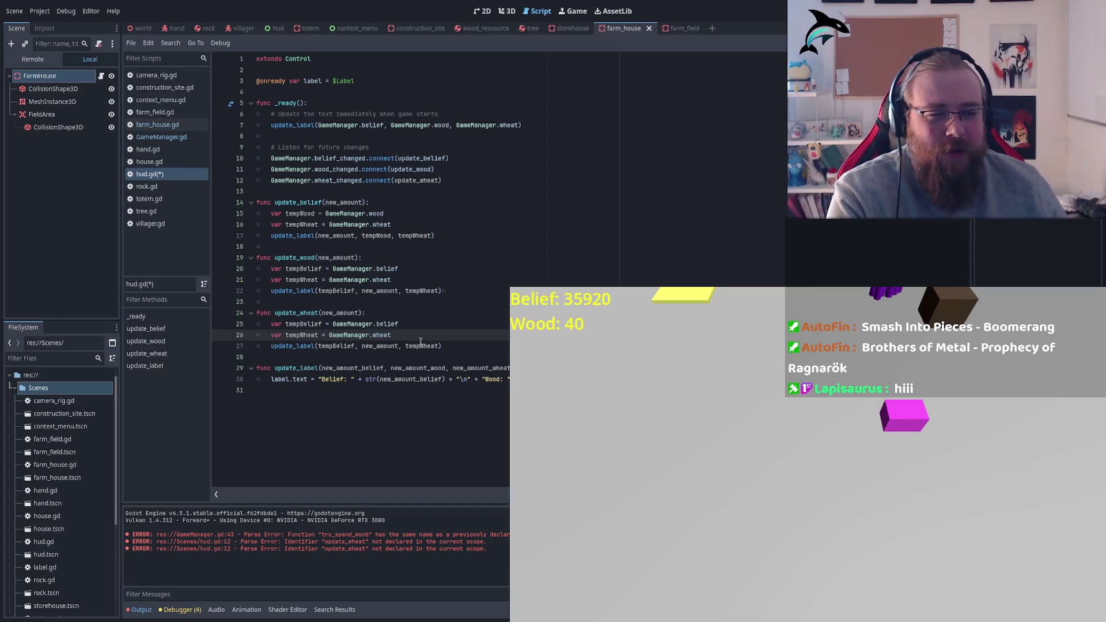
pyautogui.press('Return')
pyautogui.write('ar temp')
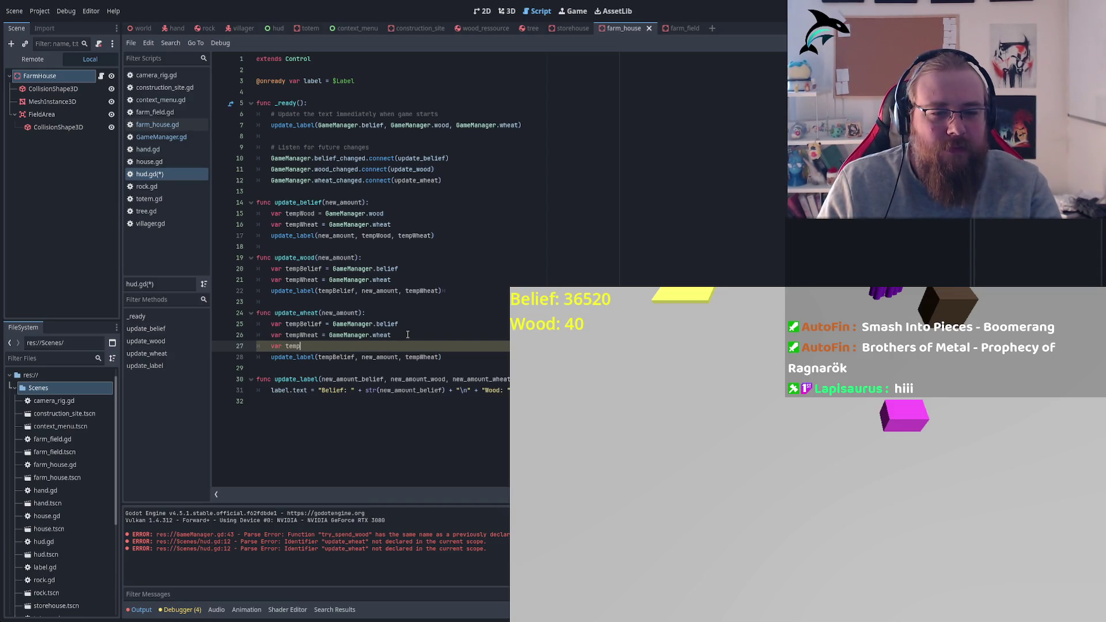
pyautogui.write('Wood = Ga')
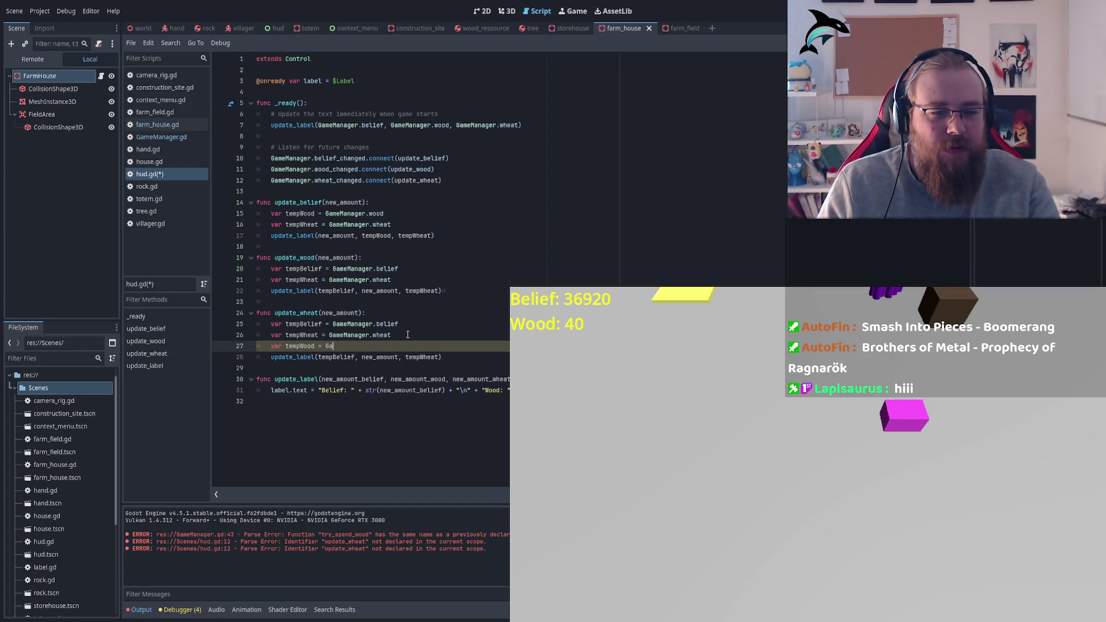
pyautogui.write('meManager')
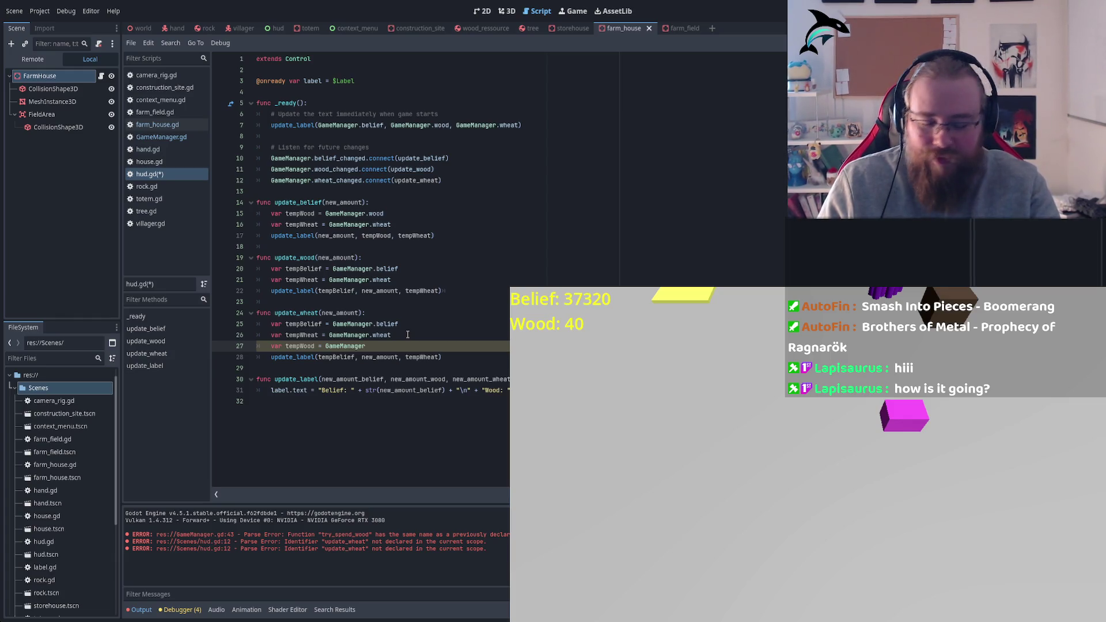
pyautogui.write('.w')
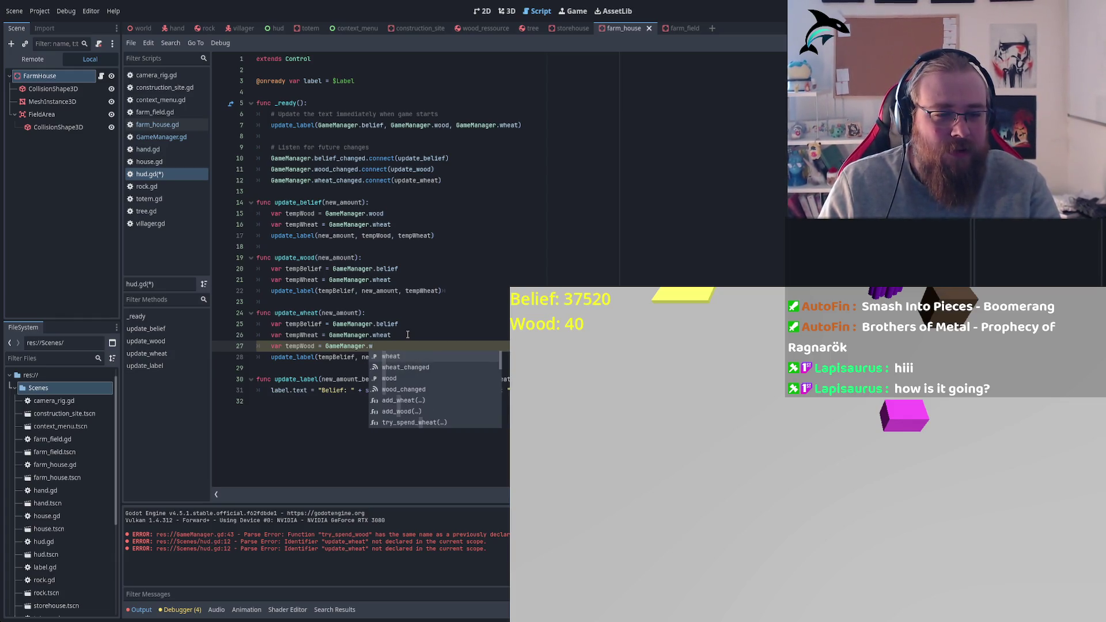
pyautogui.write('oo')
pyautogui.press('Return')
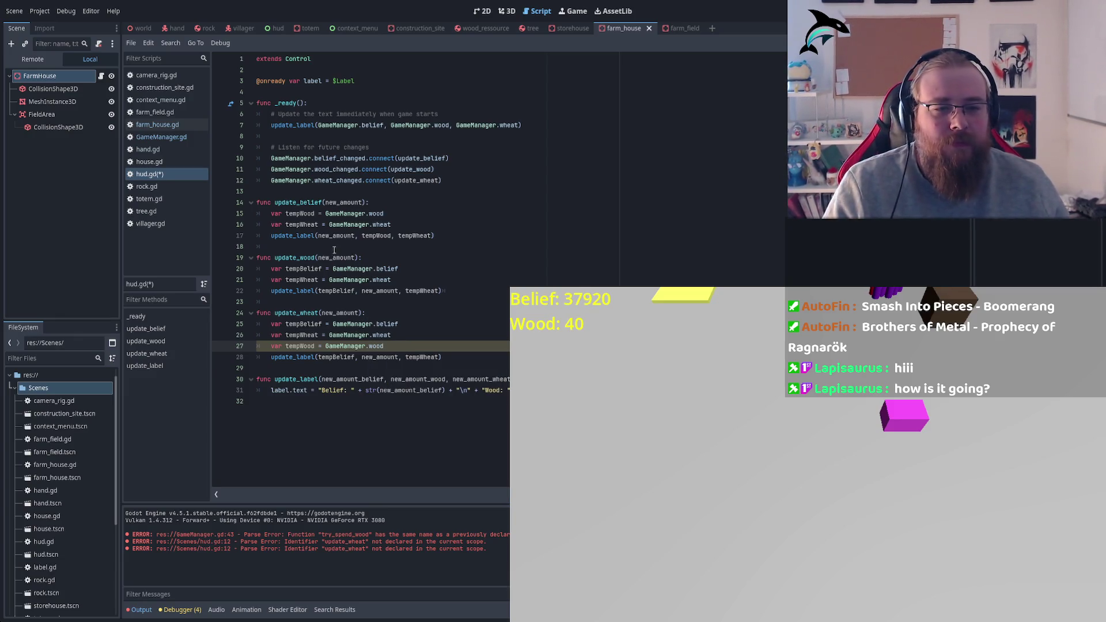
# Replace the GameManager.wheat lookup with new_amount and save hud.gd
pyautogui.doubleClick(343, 312)
pyautogui.moveTo(330, 335); pyautogui.dragTo(429, 326)
pyautogui.doubleClick(344, 312)
pyautogui.hotkey('ctrl', 'c')
pyautogui.hotkey('ctrl', 'v')
pyautogui.hotkey('ctrl', 'z')
pyautogui.hotkey('ctrl', 'z')
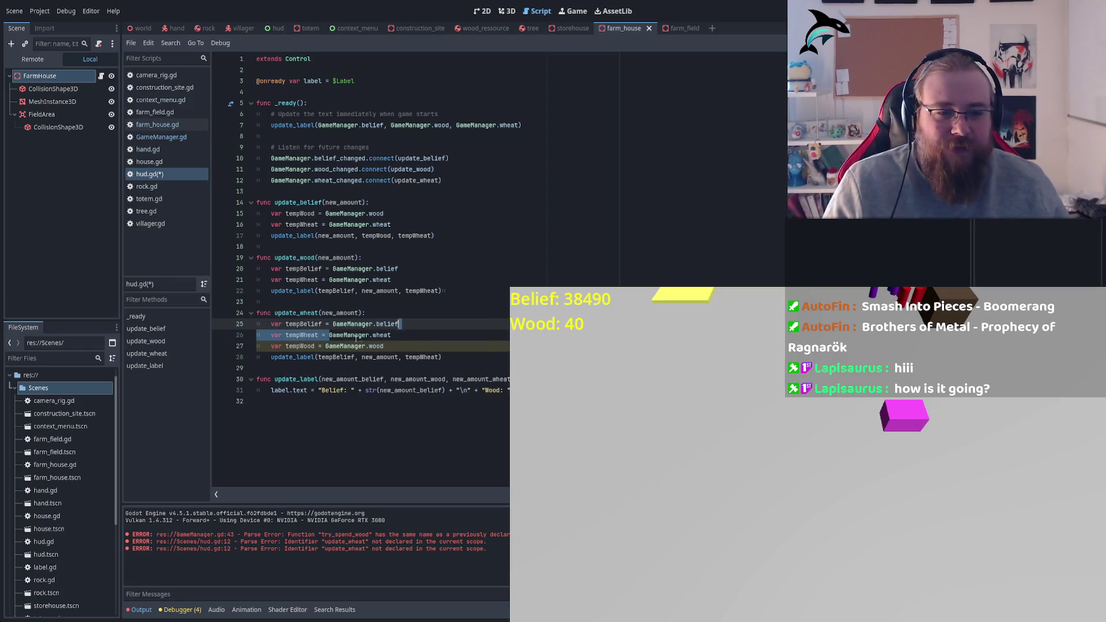
pyautogui.hotkey('shift', 'End')
pyautogui.hotkey('ctrl', 'v')
pyautogui.hotkey('ctrl', 's')
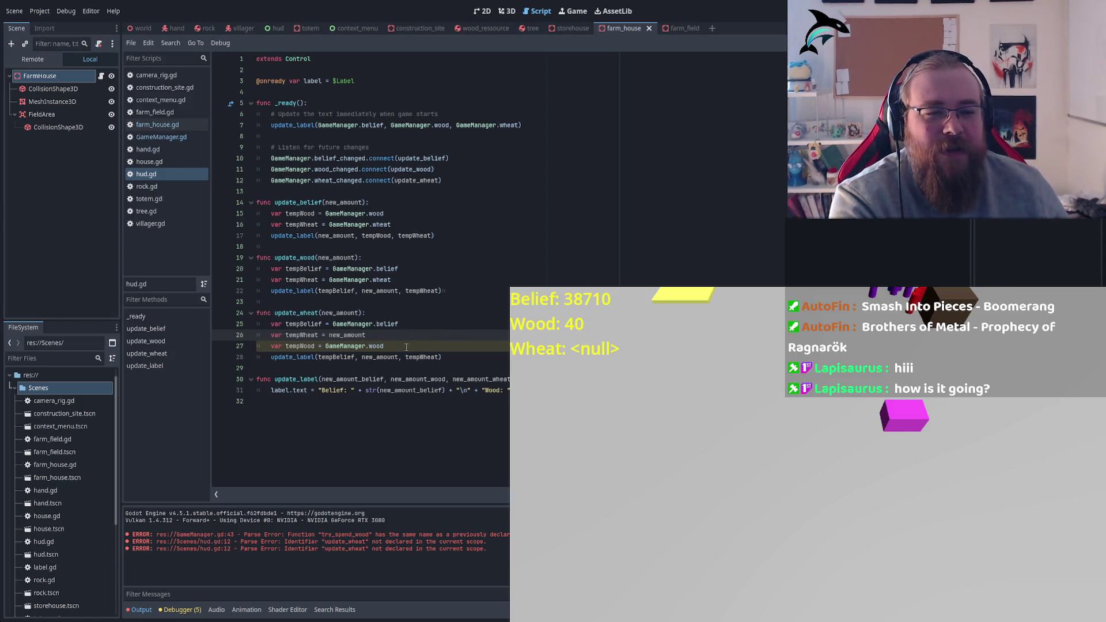
# Delete the tempWheat line, change the call to update_label(tempBelief, tempWood, new_amount), and save
pyautogui.doubleClick(293, 357)
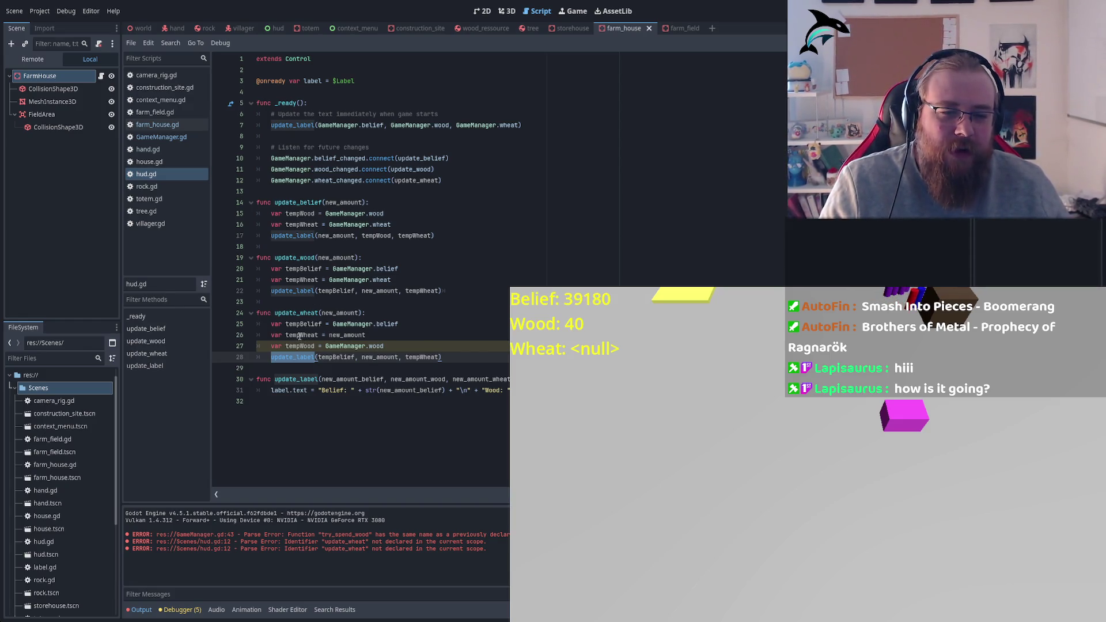
pyautogui.doubleClick(300, 346)
pyautogui.tripleClick(304, 335)
pyautogui.press('BackSpace')
pyautogui.doubleClick(378, 346)
pyautogui.hotkey('ctrl', 'v')
pyautogui.click(424, 346)
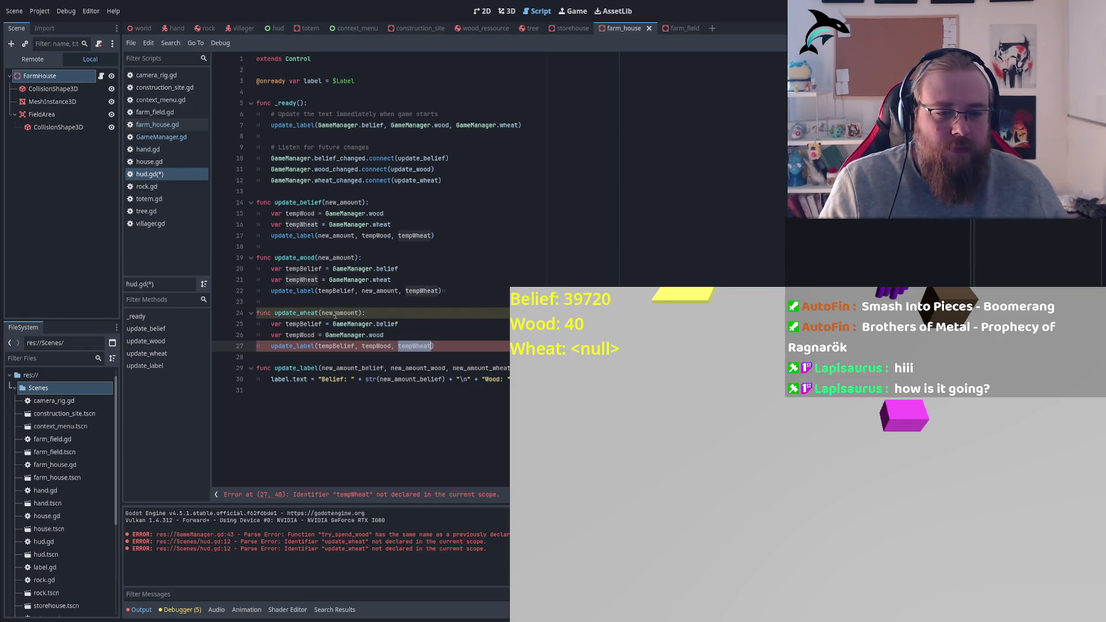
pyautogui.doubleClick(424, 346)
pyautogui.write('new_amount')
pyautogui.hotkey('ctrl', 's')
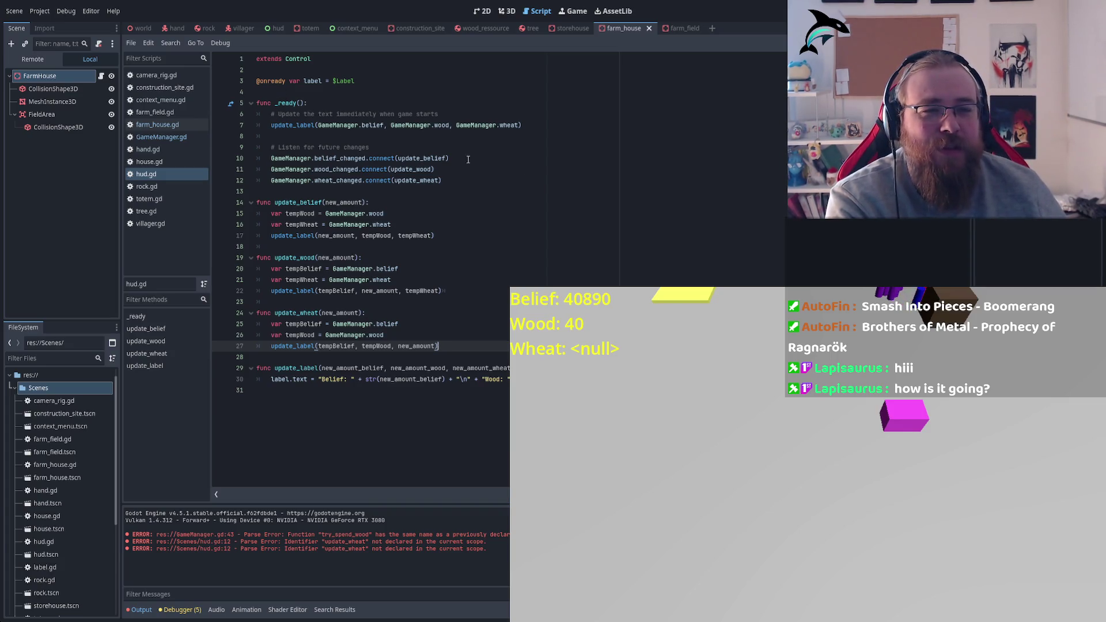
# Review the three GameManager connect calls and the update functions in hud.gd
pyautogui.moveTo(441, 181); pyautogui.dragTo(221, 164)
pyautogui.moveTo(474, 344)
pyautogui.mouseDown()
pyautogui.moveTo(256, 247)
pyautogui.moveTo(244, 202)
pyautogui.mouseUp()
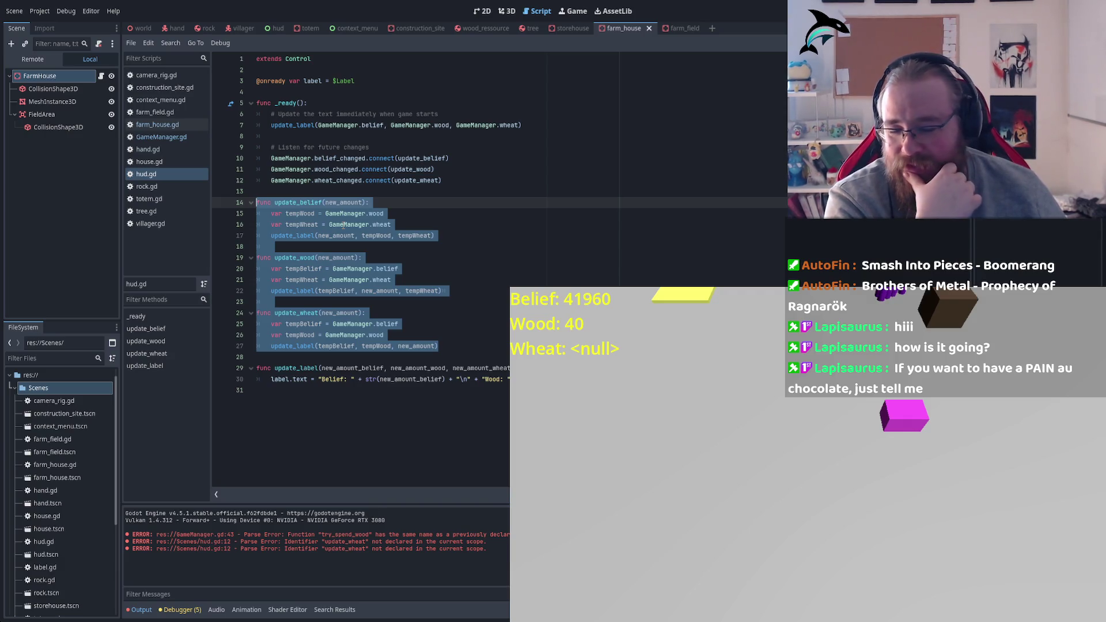
pyautogui.click(452, 338)
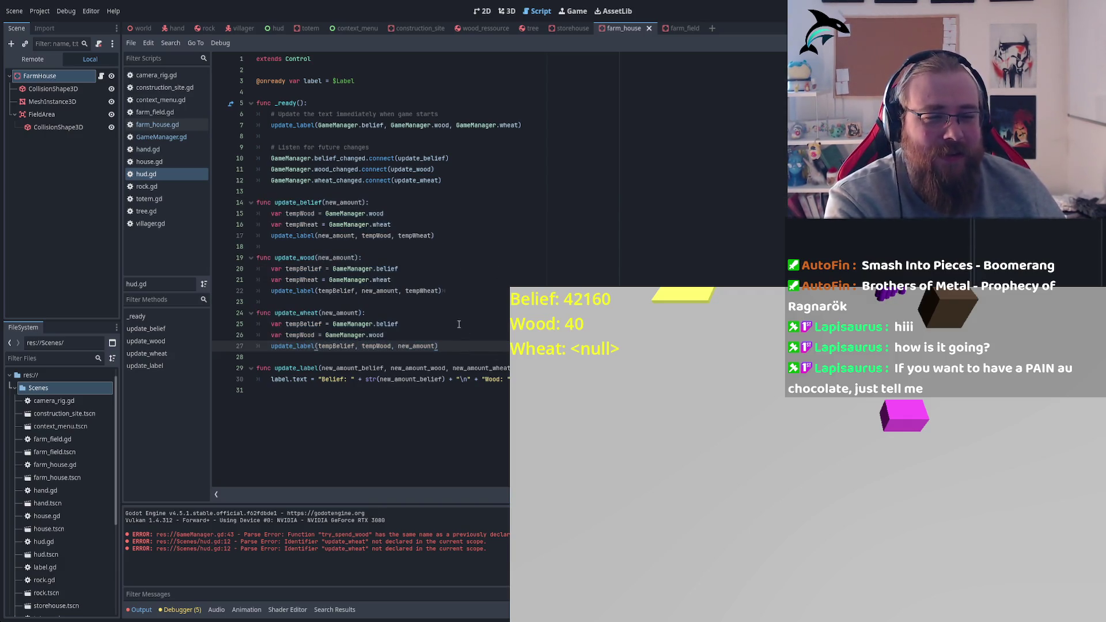
pyautogui.click(449, 300)
pyautogui.press('Up')
pyautogui.press('Up')
pyautogui.press('Up')
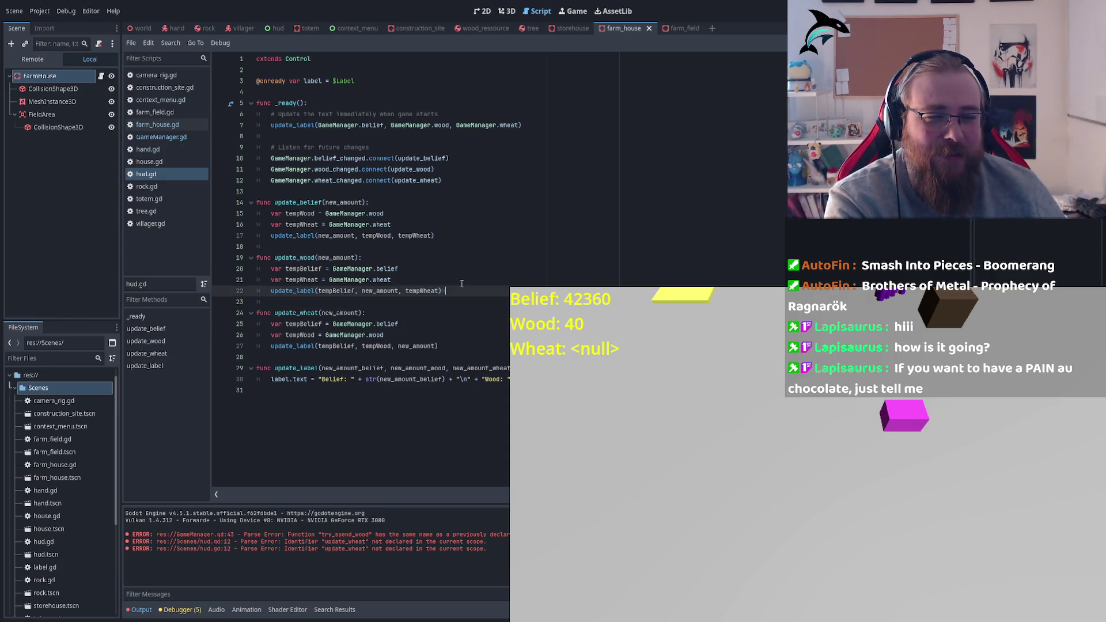
pyautogui.click(442, 235)
pyautogui.press('Up')
pyautogui.press('Up')
pyautogui.press('Up')
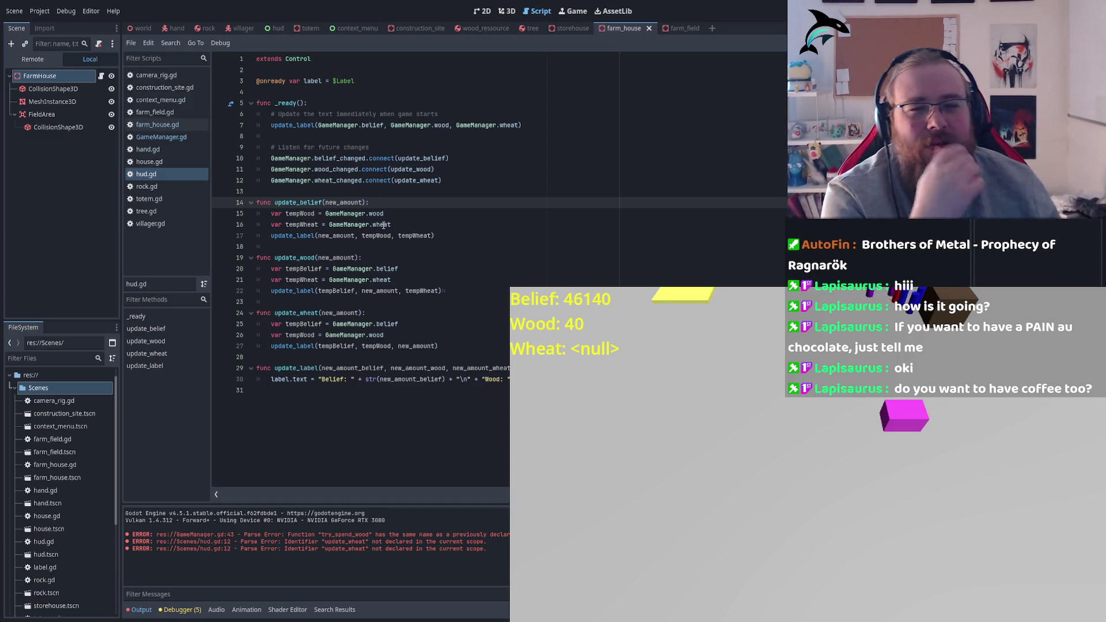
# Open villager.gd from the script list
pyautogui.click(151, 224)
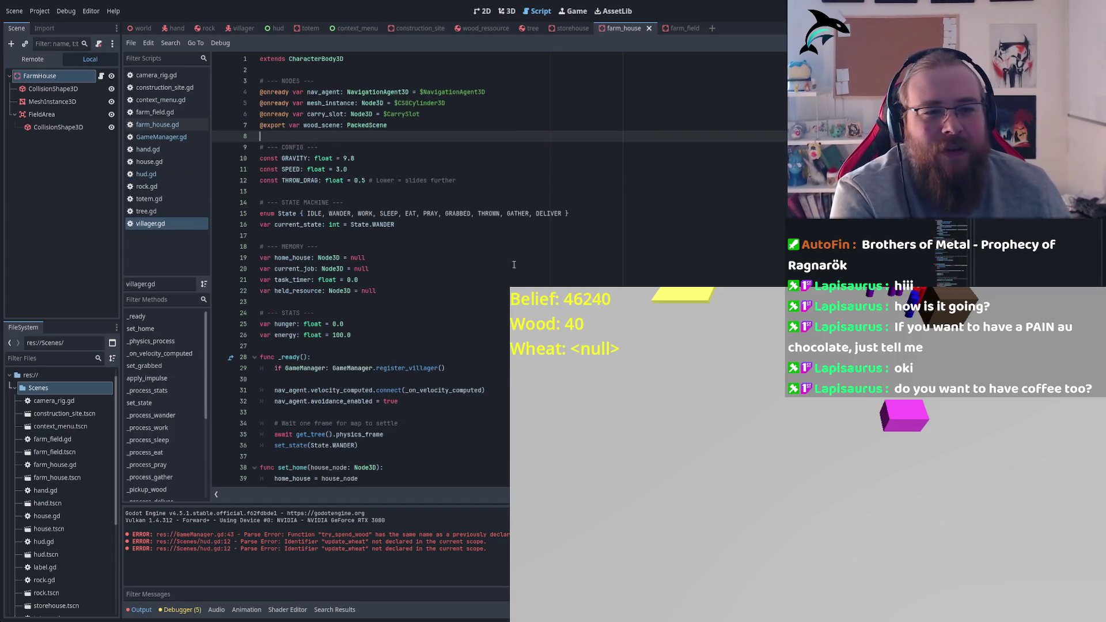
pyautogui.scroll(-4, 392, 247)
pyautogui.scroll(-1, 403, 236)
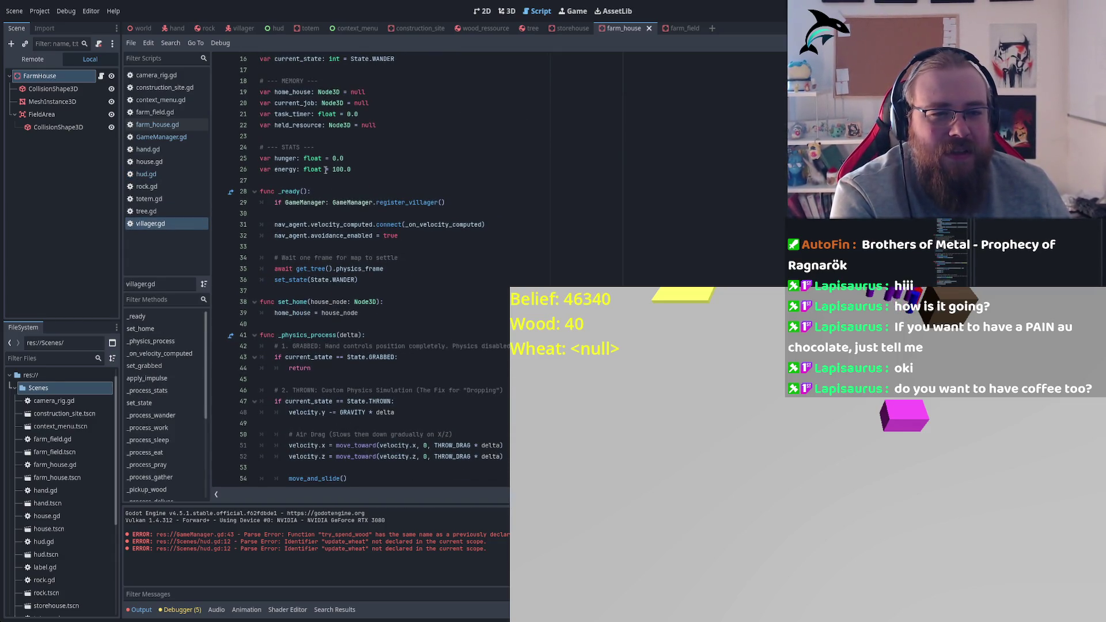
pyautogui.scroll(-3, 321, 201)
pyautogui.doubleClick(317, 233)
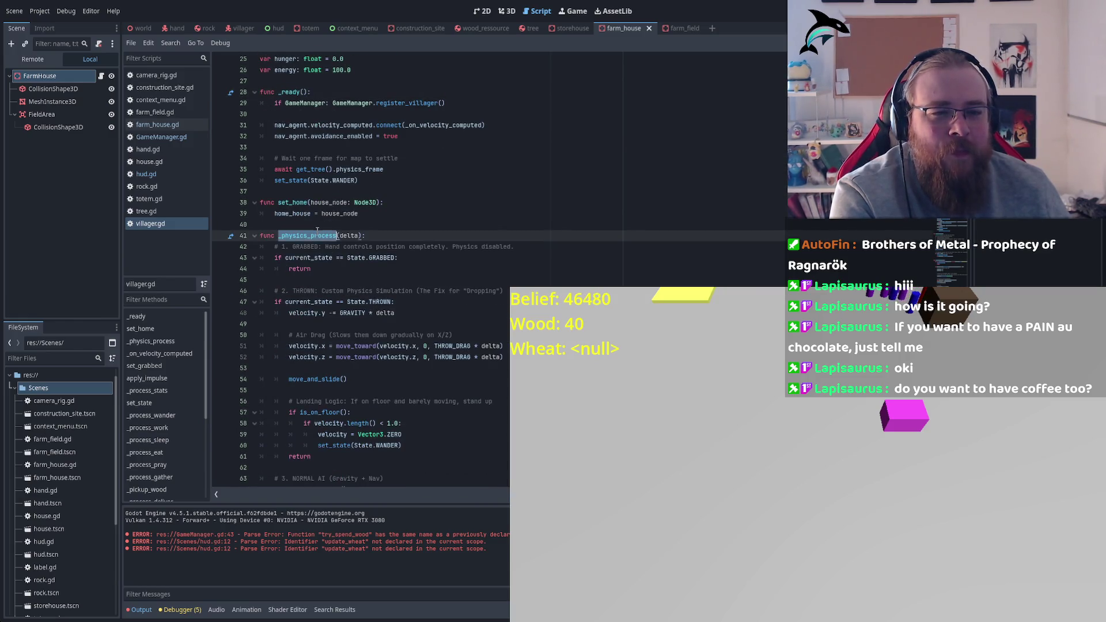
pyautogui.scroll(-10, 346, 247)
pyautogui.scroll(-1, 368, 259)
pyautogui.click(444, 213)
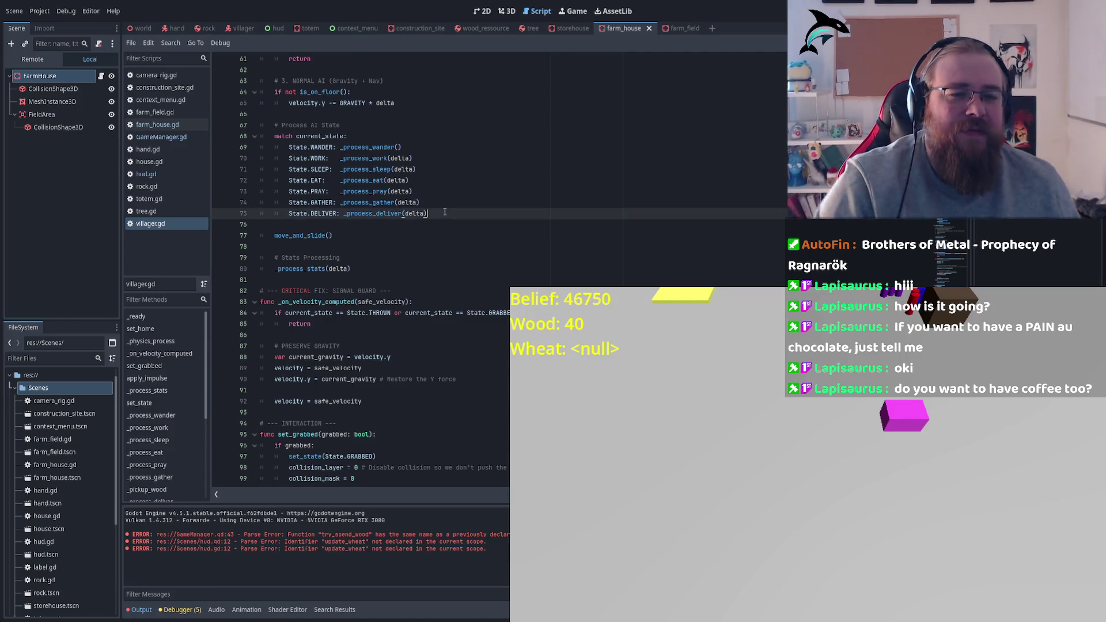
pyautogui.hotkey('ctrl', 'shift', 'Return')
pyautogui.write('STATE')
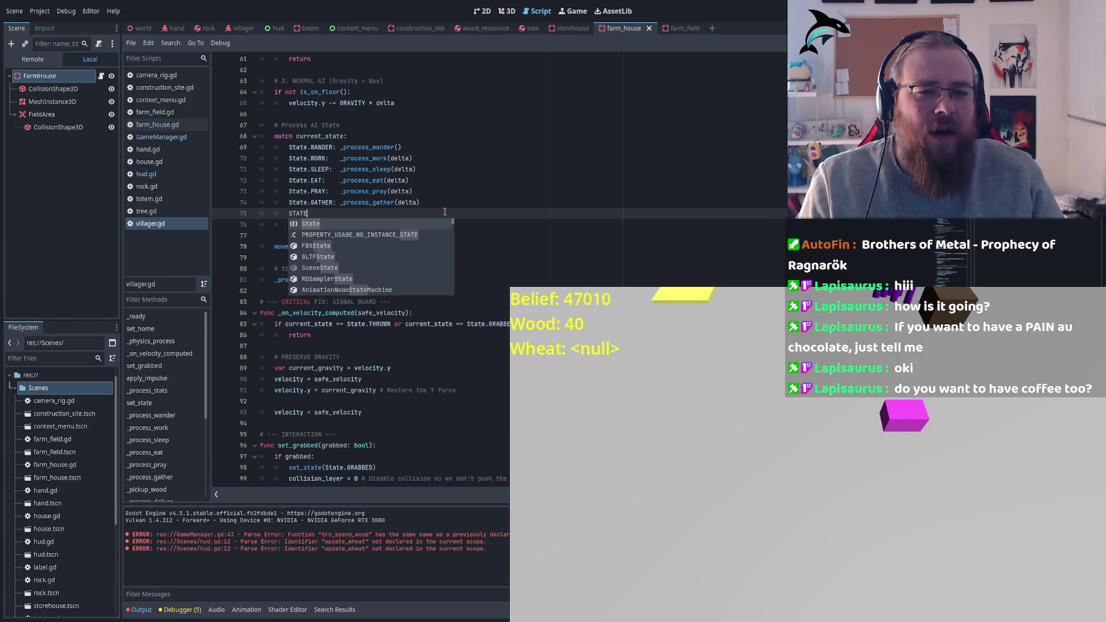
pyautogui.press('BackSpace')
pyautogui.press('BackSpace')
pyautogui.press('BackSpace')
pyautogui.hotkey('ctrl', 's')
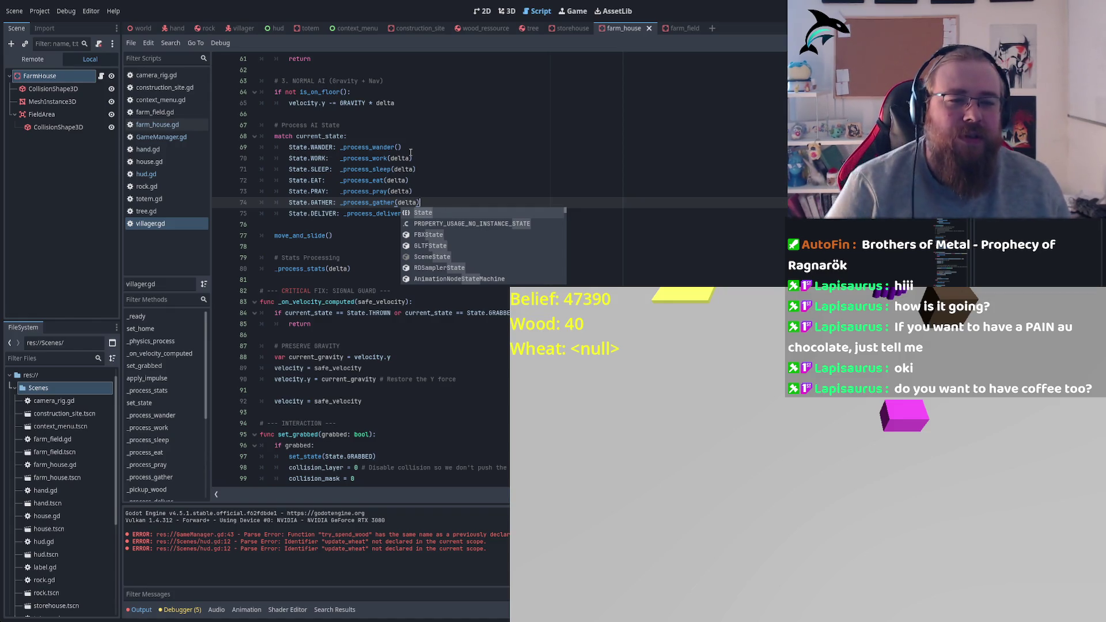
pyautogui.doubleClick(323, 202)
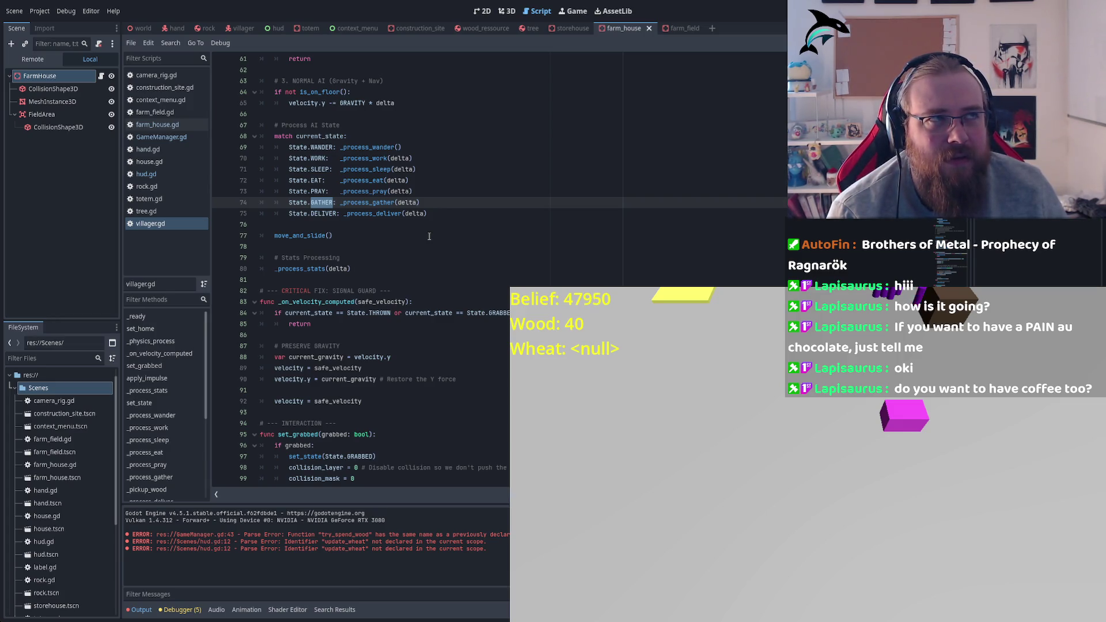
pyautogui.scroll(-6, 429, 236)
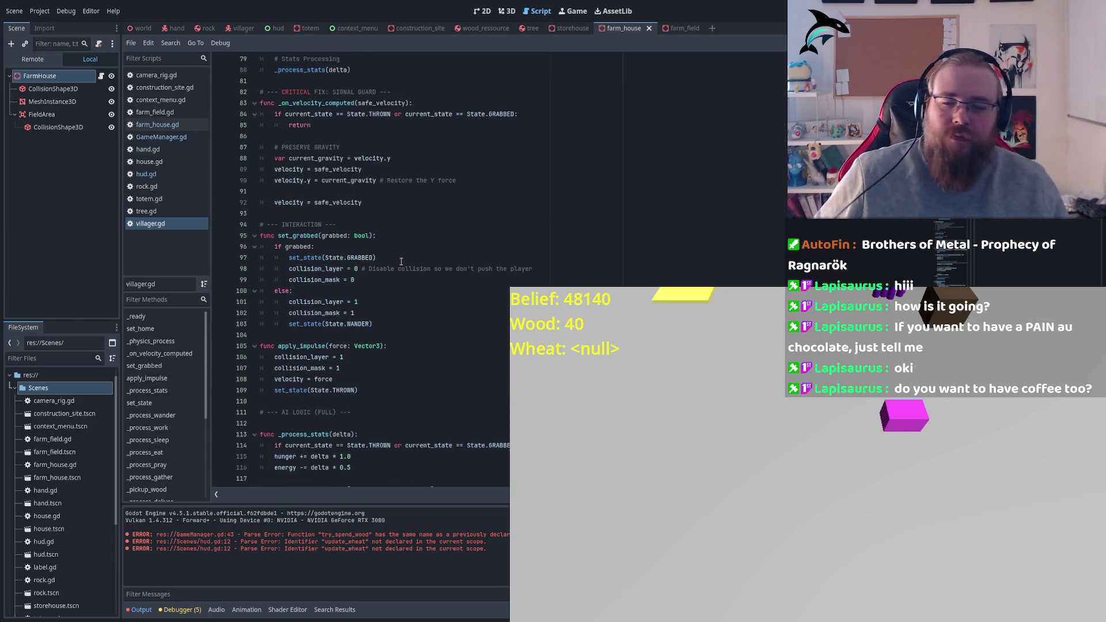
pyautogui.scroll(-1, 401, 261)
pyautogui.click(442, 247)
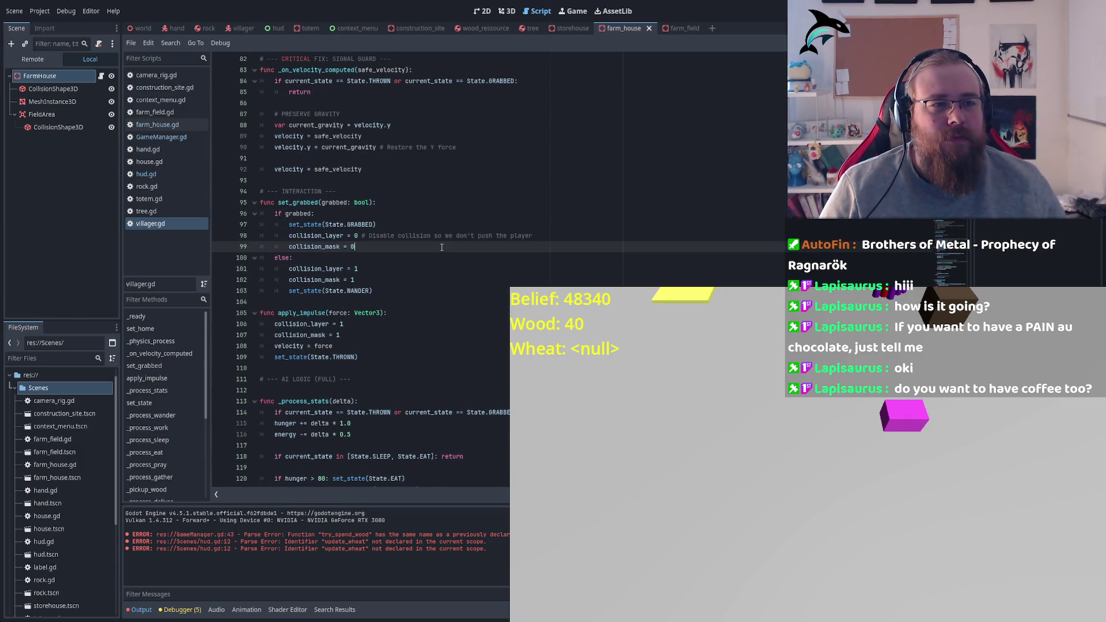
pyautogui.scroll(-3, 442, 247)
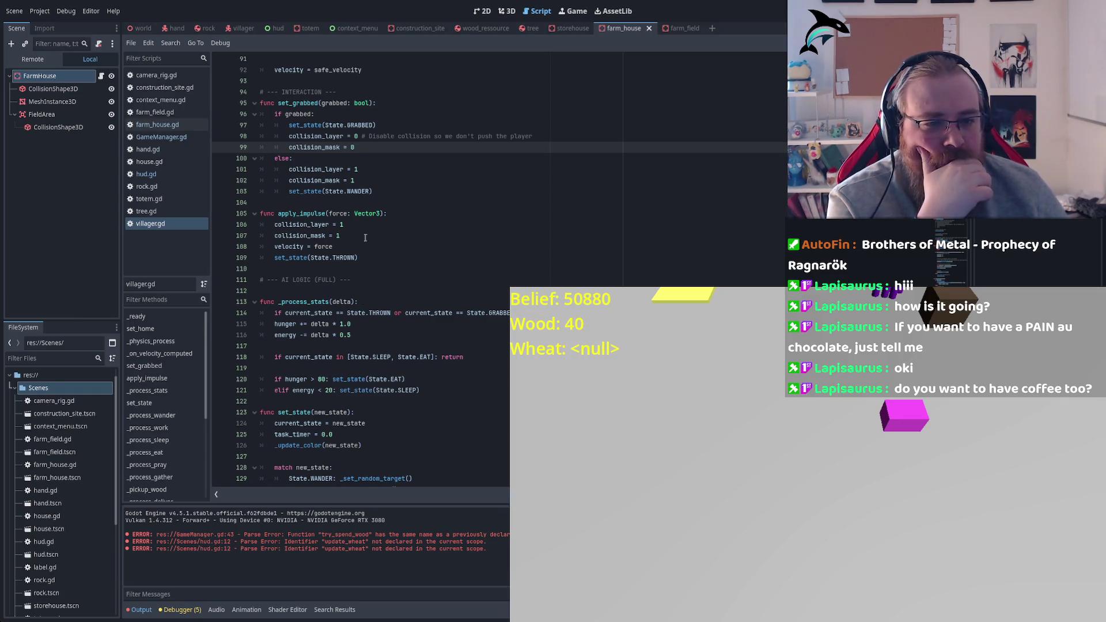
pyautogui.scroll(-3, 365, 238)
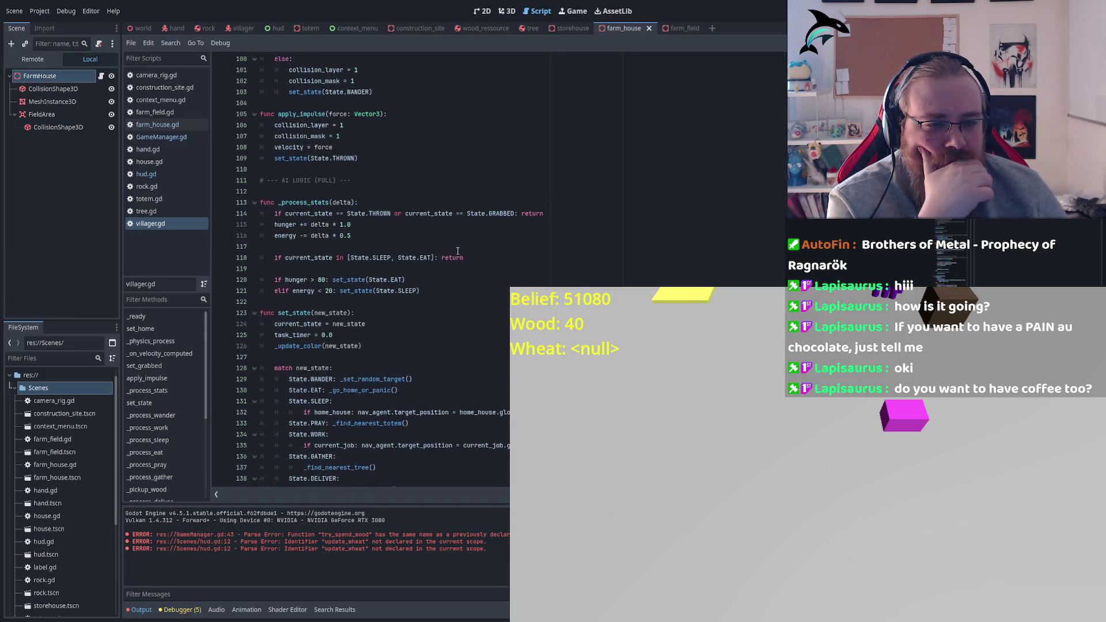
pyautogui.click(540, 215)
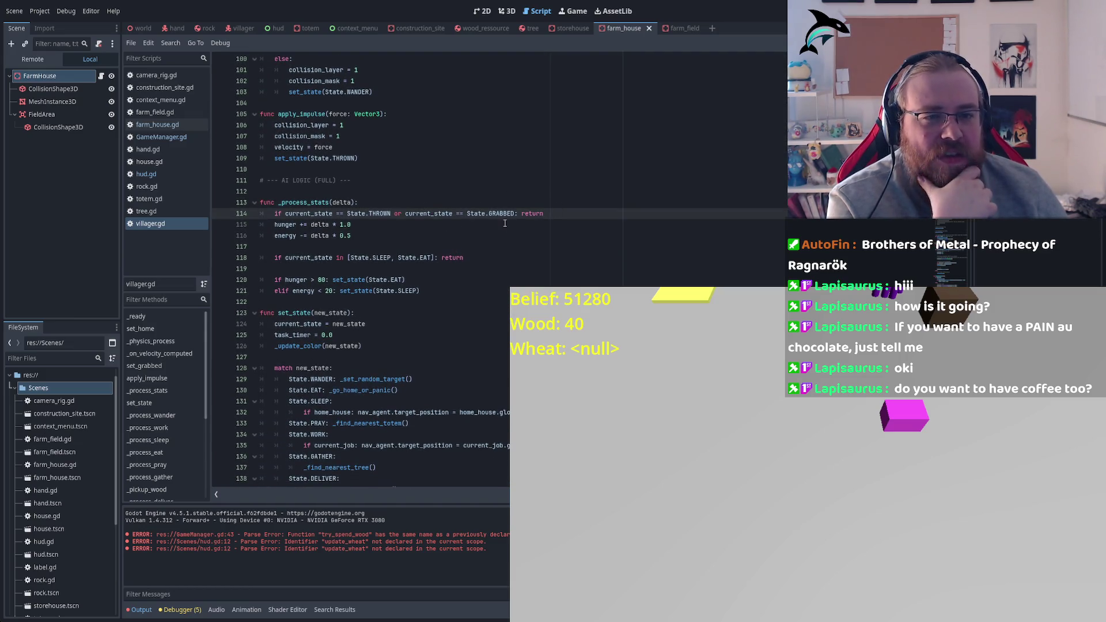
pyautogui.scroll(-3, 504, 223)
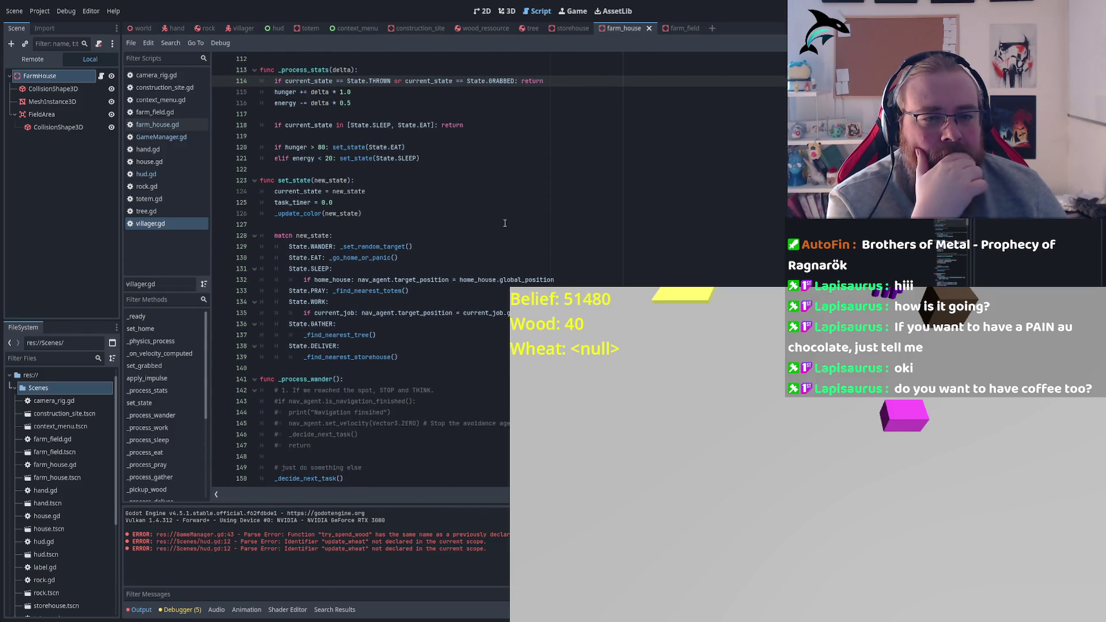
pyautogui.scroll(-1, 504, 222)
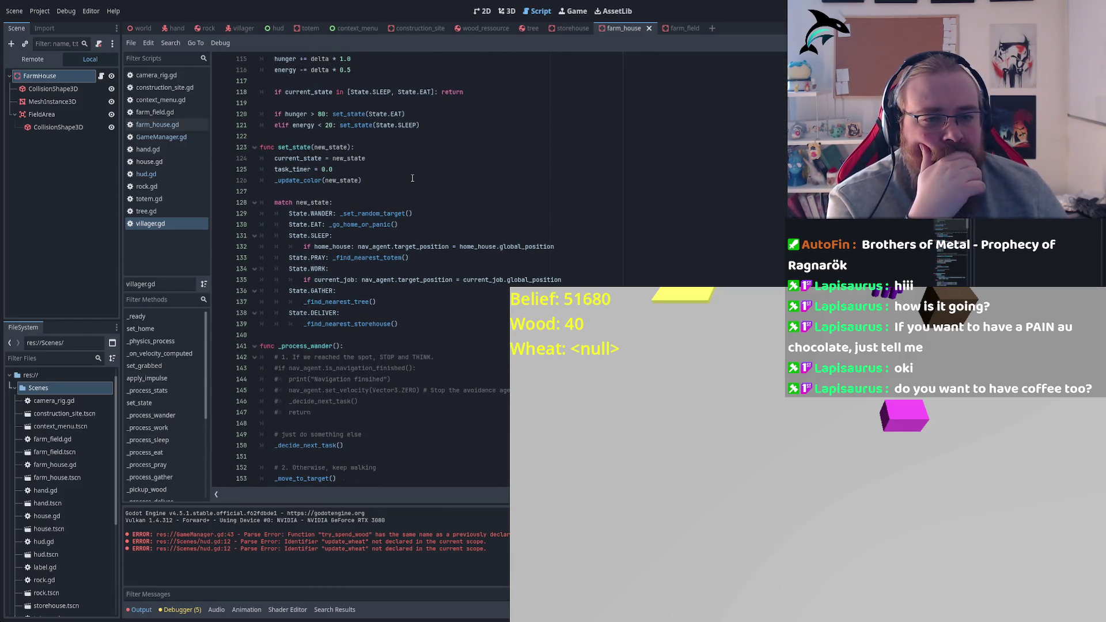
pyautogui.scroll(-1, 362, 169)
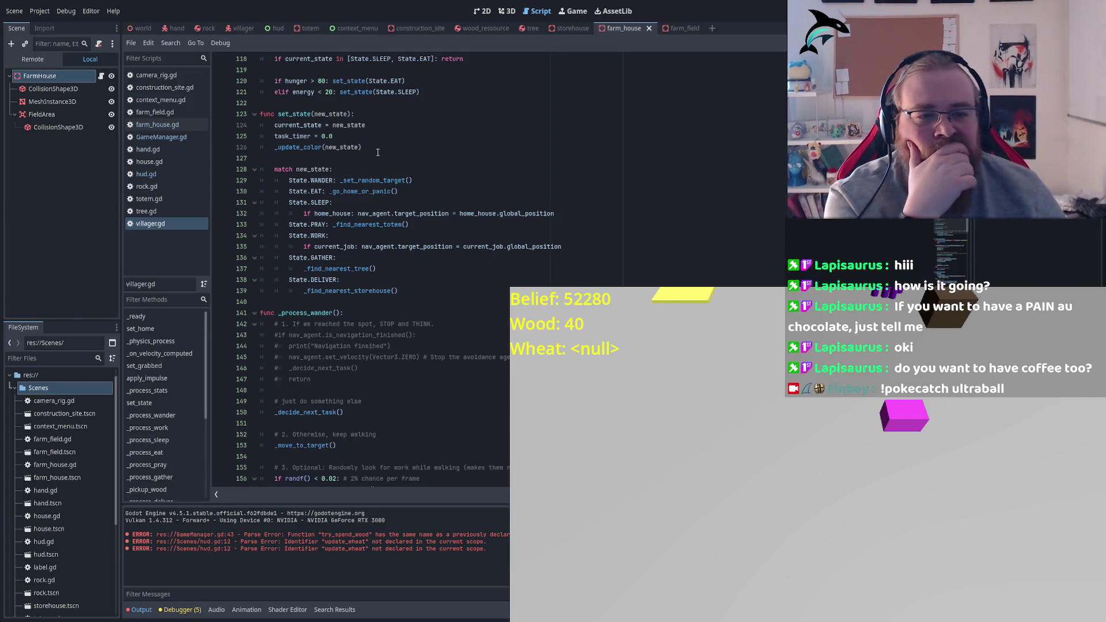
pyautogui.click(318, 191)
pyautogui.click(317, 202)
pyautogui.click(318, 224)
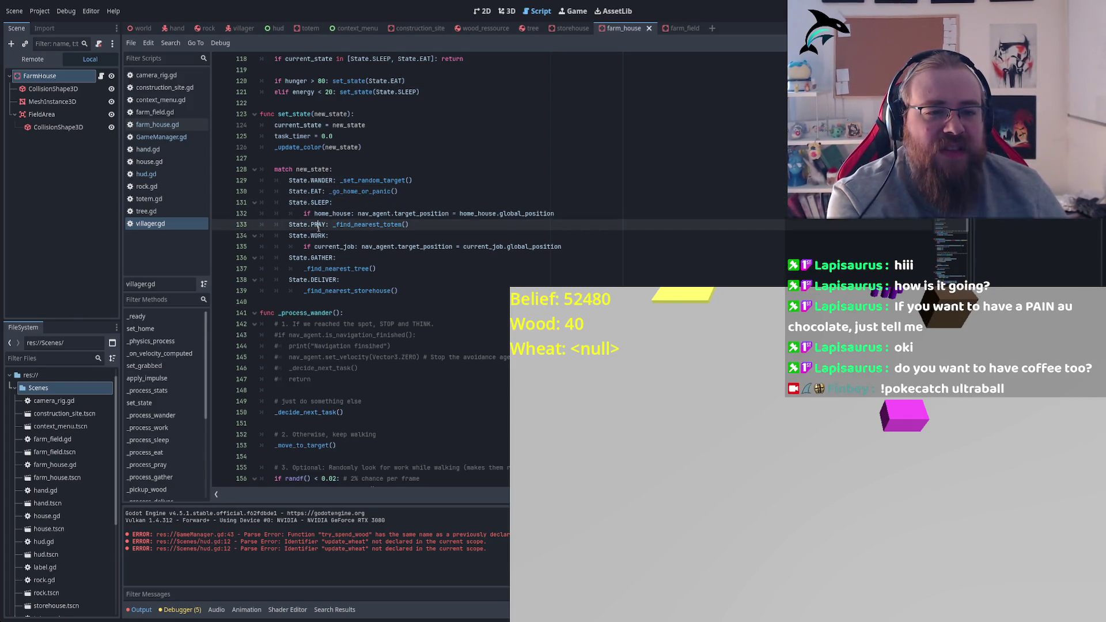
pyautogui.doubleClick(318, 236)
pyautogui.click(320, 257)
pyautogui.doubleClick(323, 280)
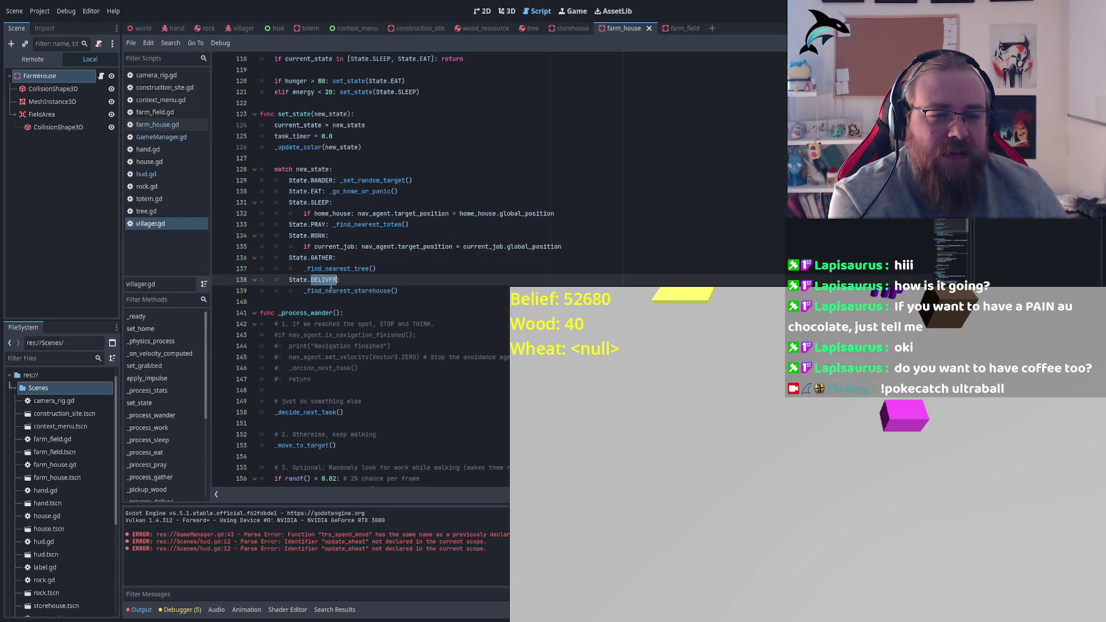
pyautogui.doubleClick(321, 258)
pyautogui.click(337, 258)
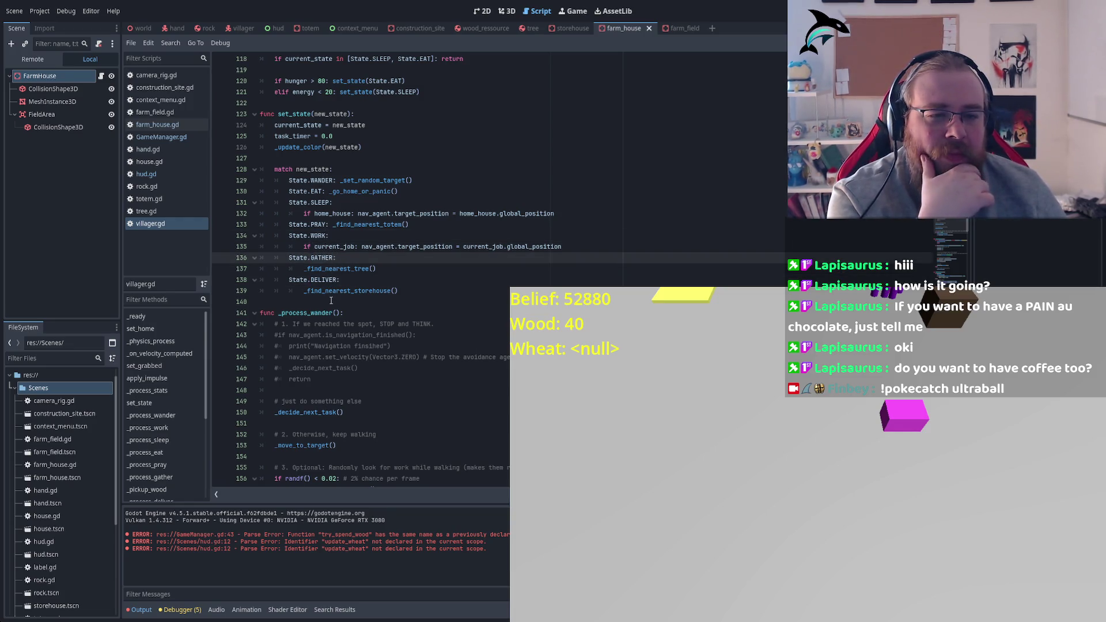
pyautogui.doubleClick(330, 259)
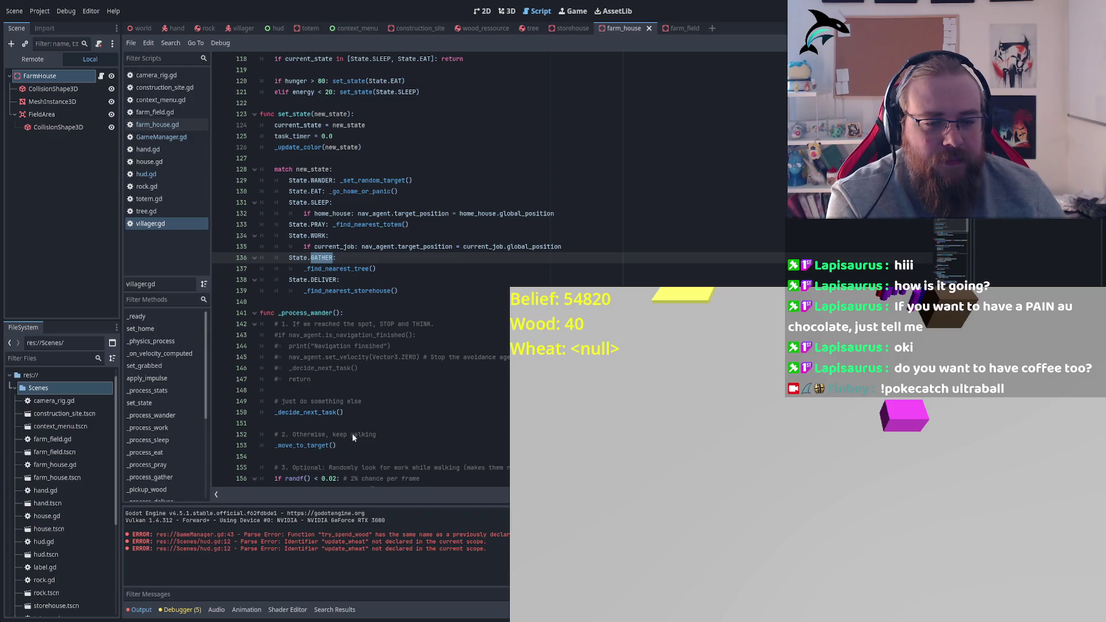
# Change GATHER to GATHER_WOOD on line 136, in the State enum, and on line 74
pyautogui.click(334, 259)
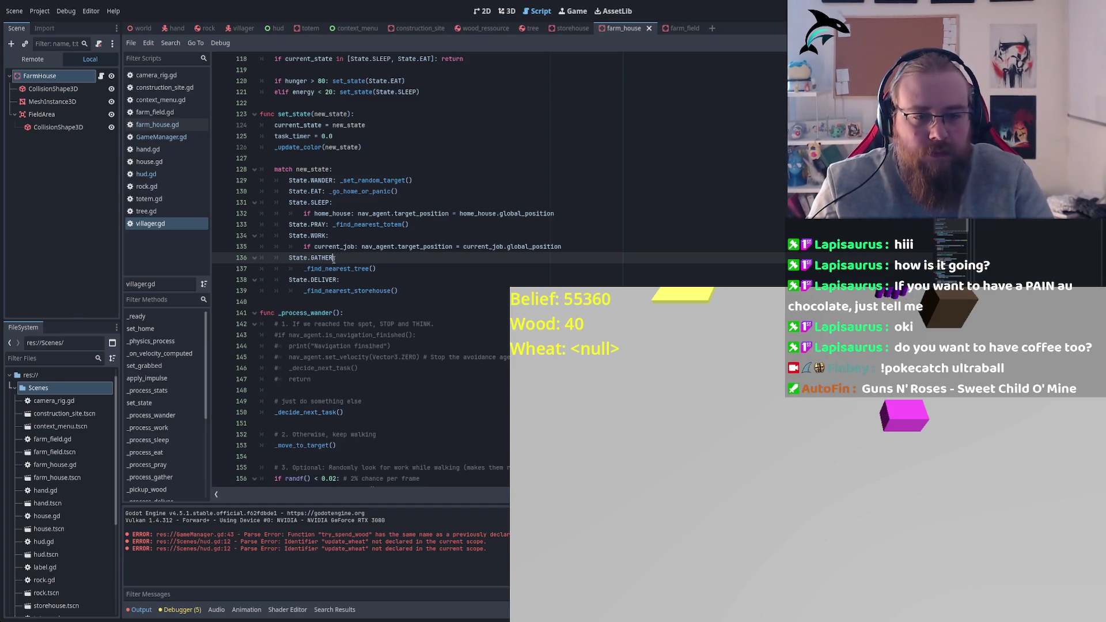
pyautogui.write('_WOOD')
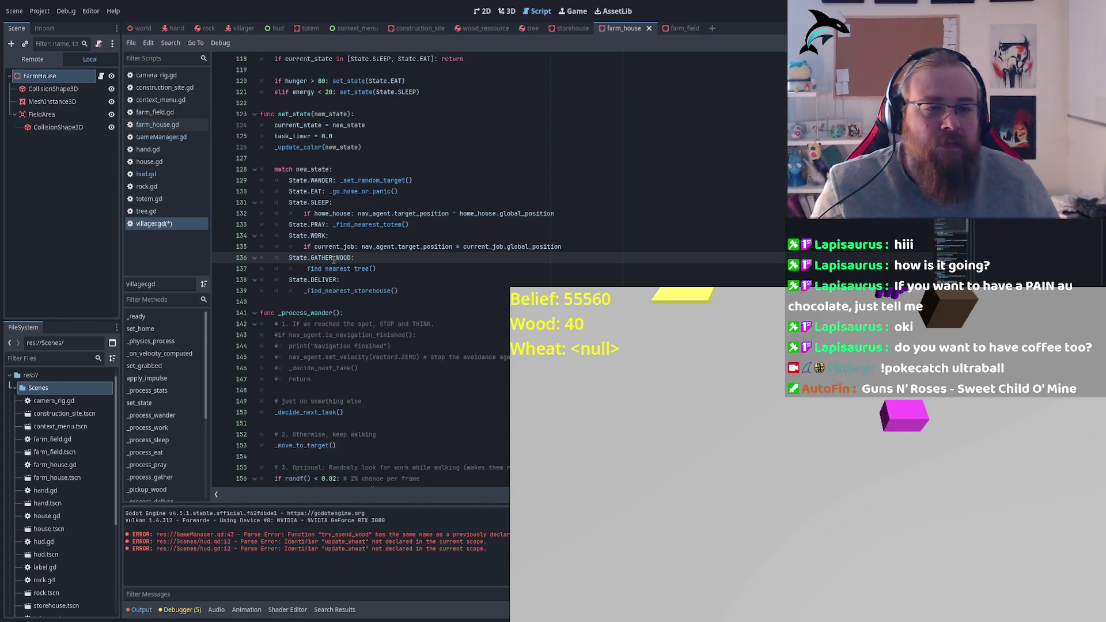
pyautogui.scroll(20, 374, 286)
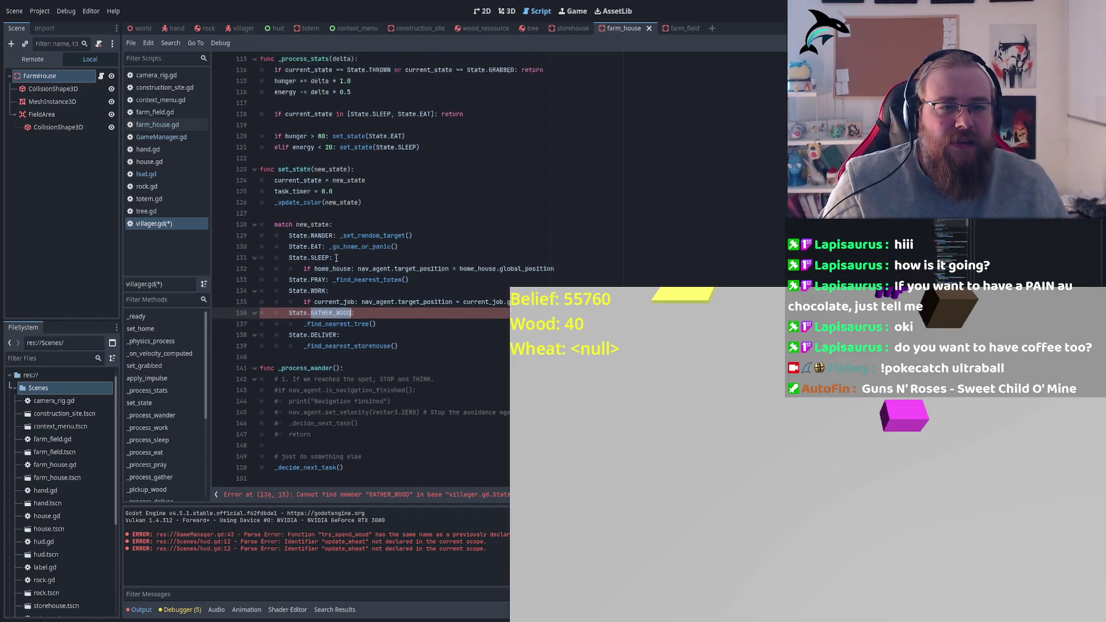
pyautogui.hotkey('ctrl', 'f')
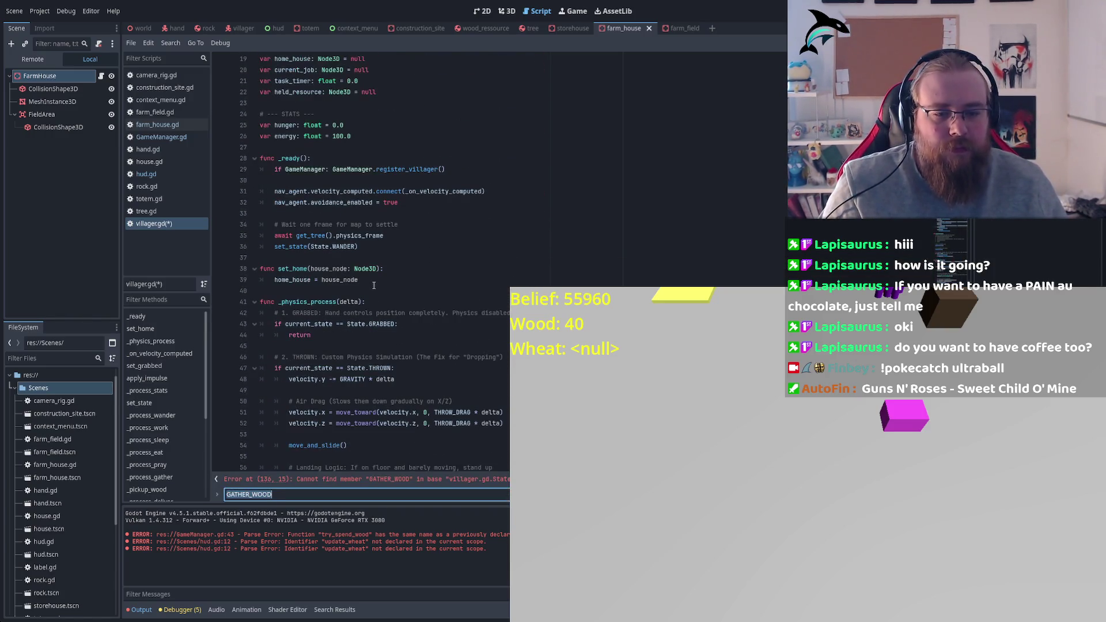
pyautogui.write('Gather')
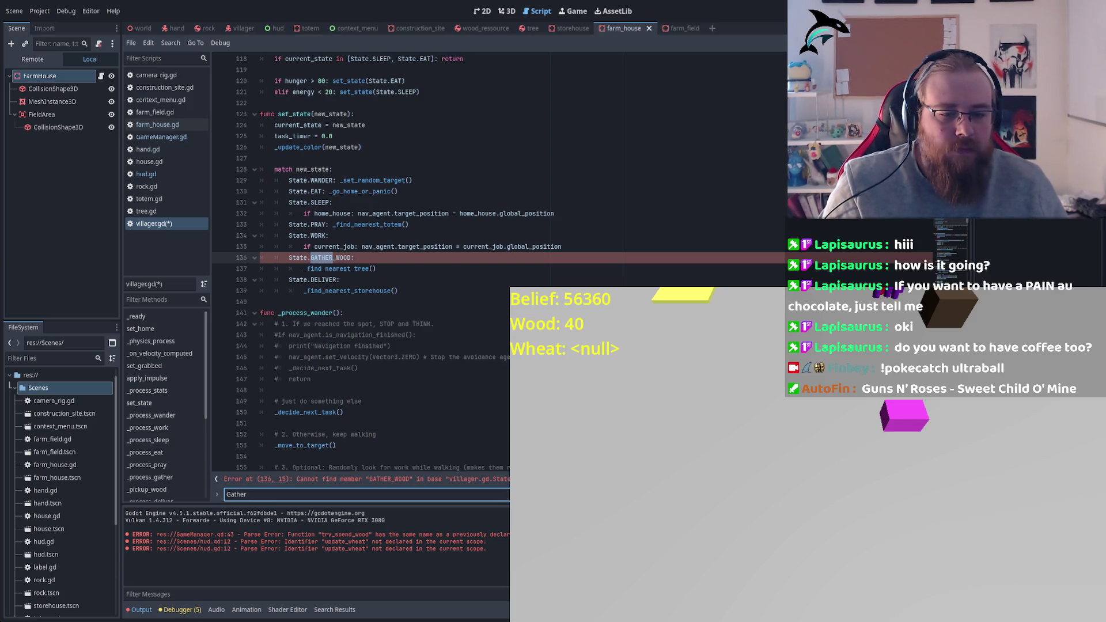
pyautogui.press('Return')
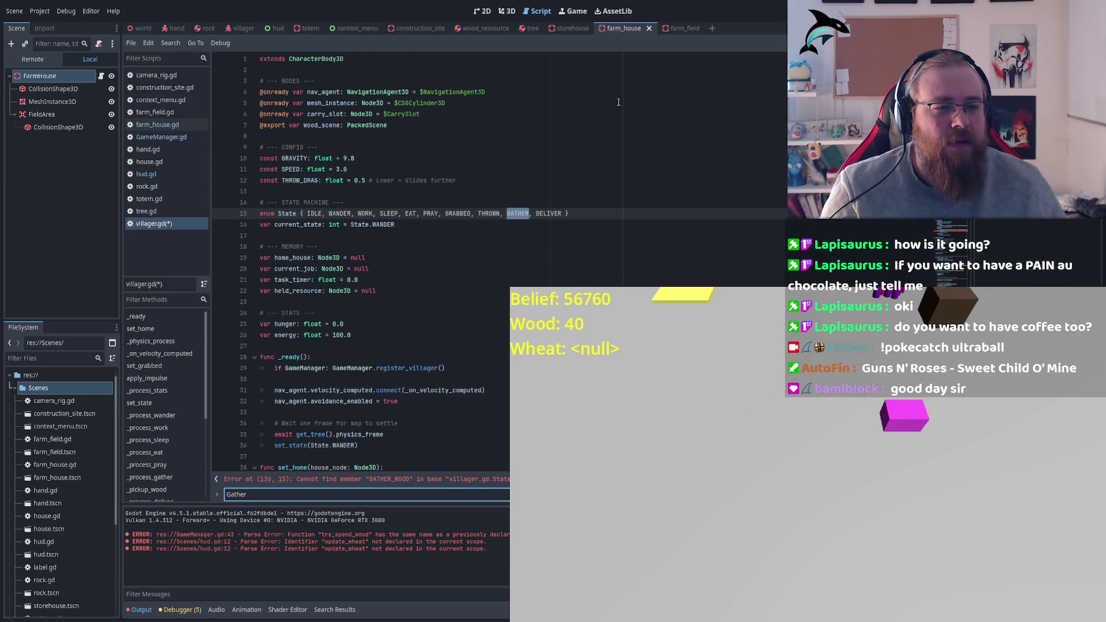
pyautogui.click(529, 213)
pyautogui.write('_WOOD')
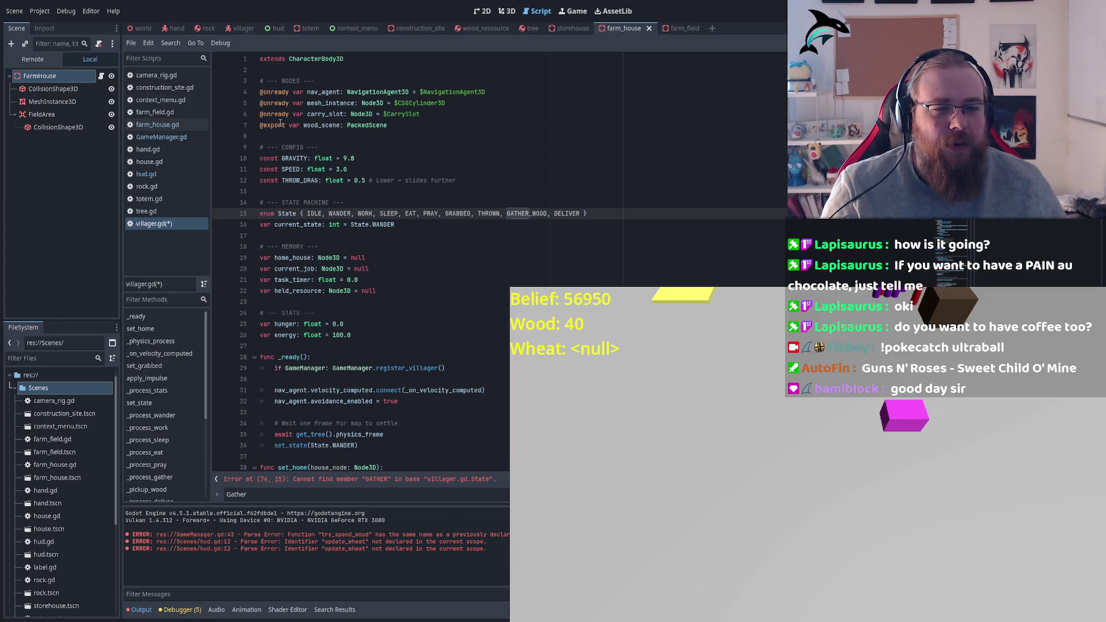
pyautogui.press('F3')
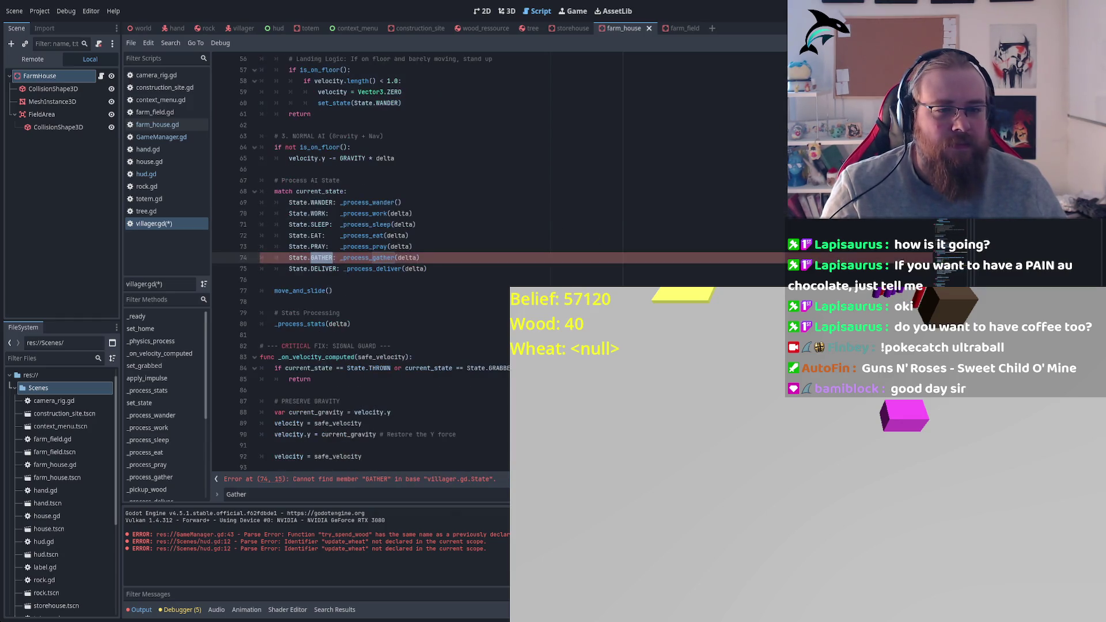
pyautogui.write('GATHER_WOOD')
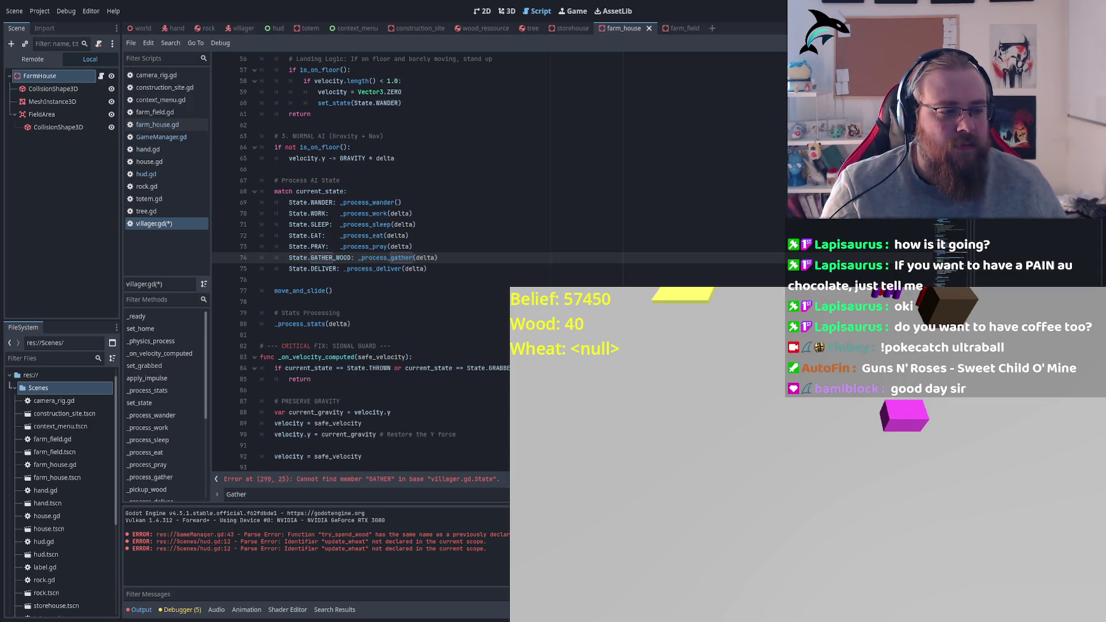
pyautogui.press('F3')
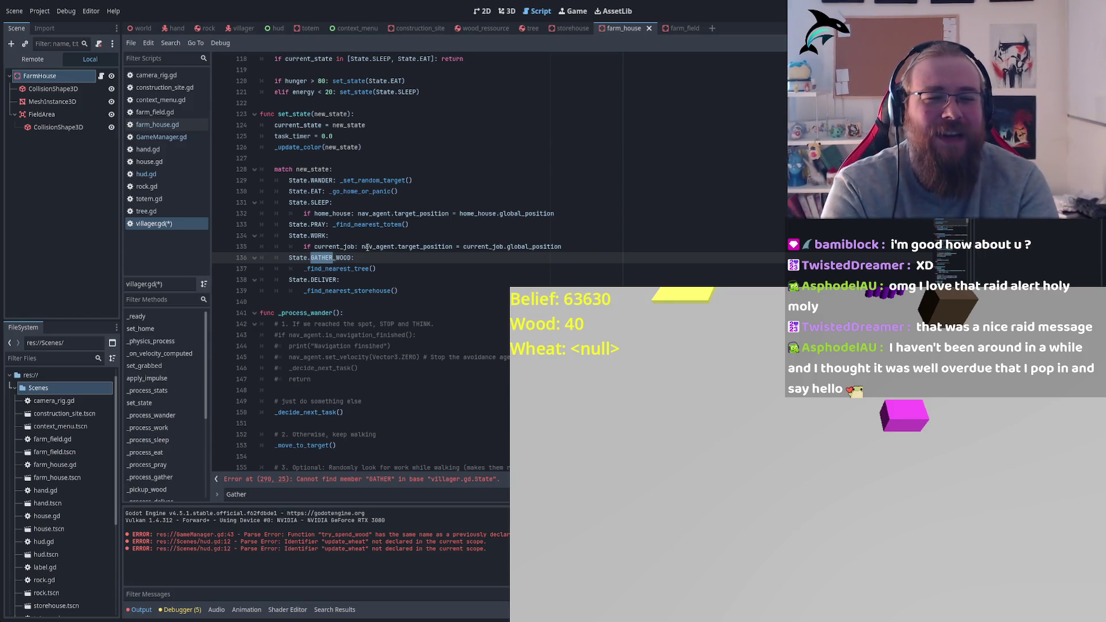
pyautogui.click(332, 259)
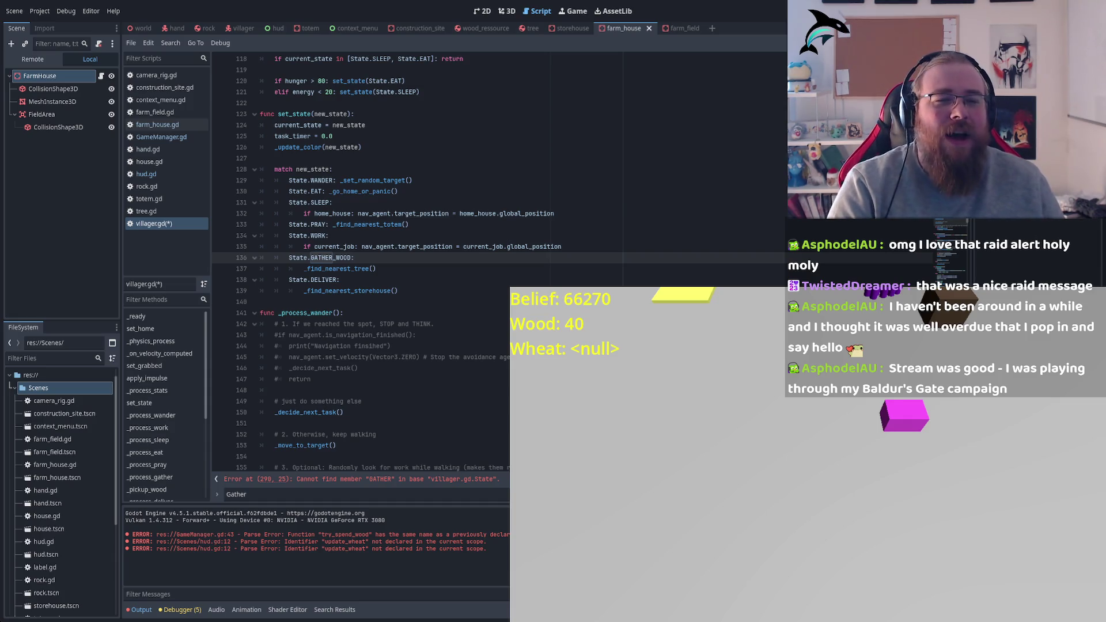
# Select GATHER_WOOD and jump to the _process_gather function on line 219
pyautogui.doubleClick(339, 258)
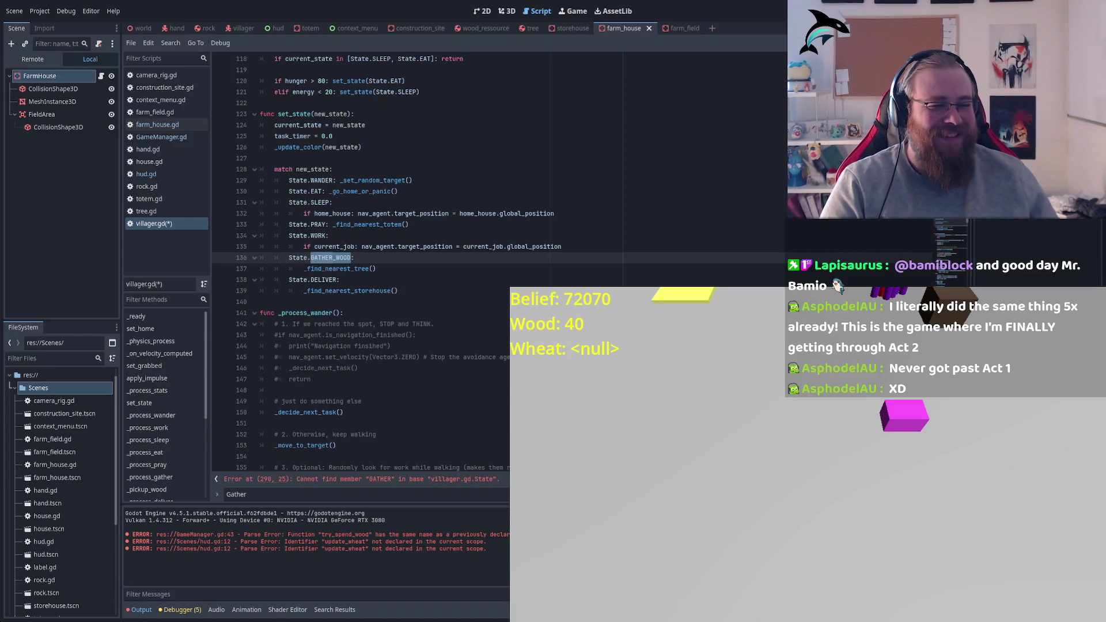
pyautogui.press('F3')
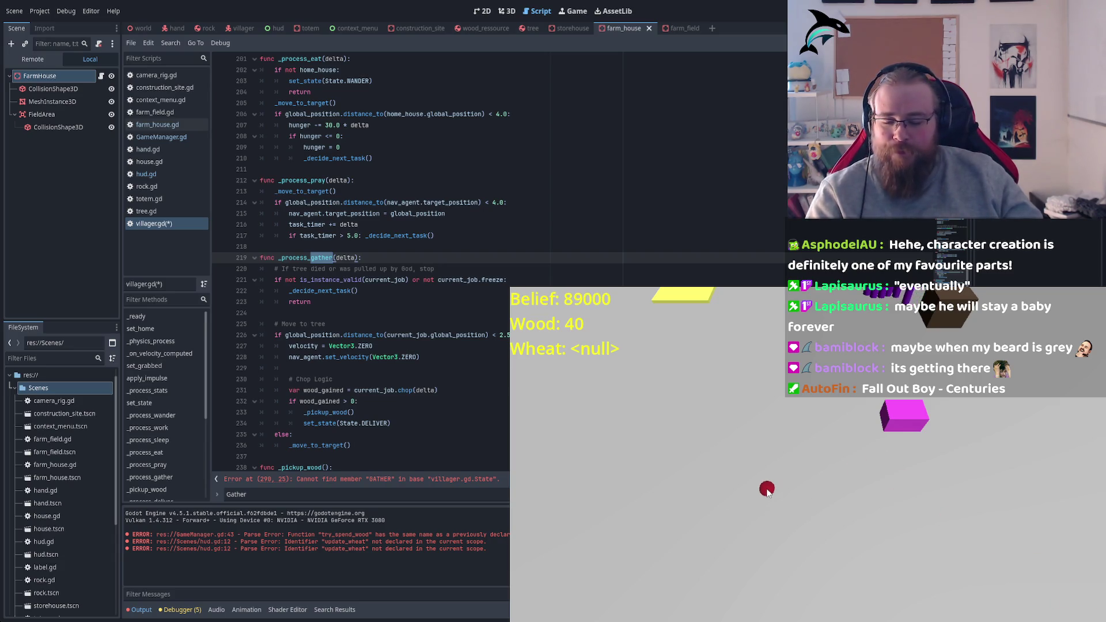
# Pan the game camera with WASD past the villagers toward the yellow fields and brown box
pyautogui.press('w')
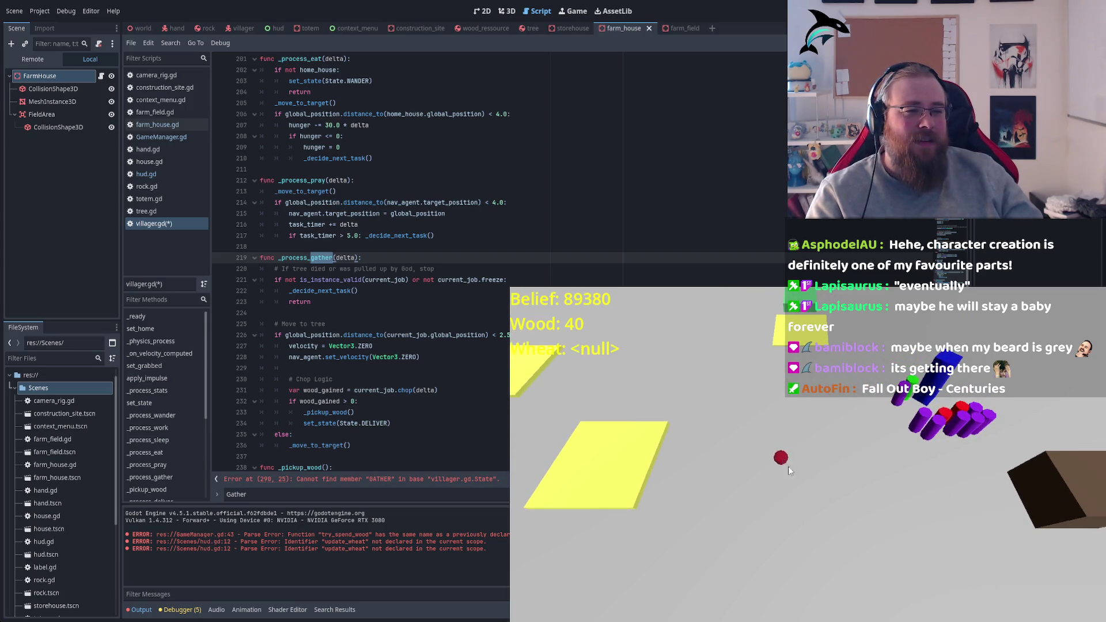
pyautogui.press('w')
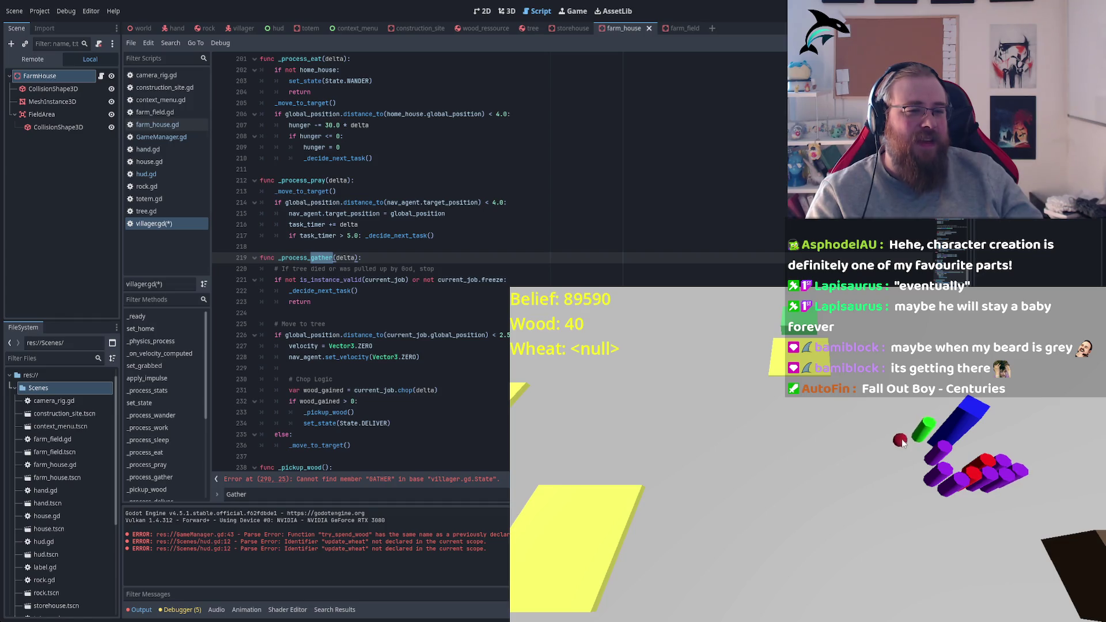
pyautogui.press('s')
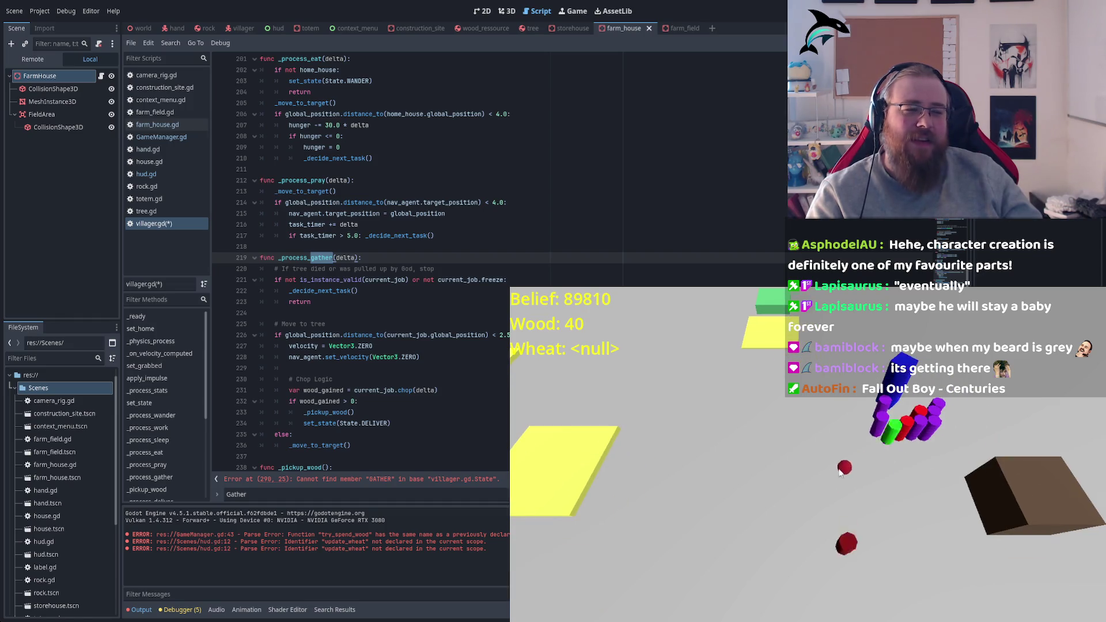
pyautogui.press('d')
pyautogui.press('s')
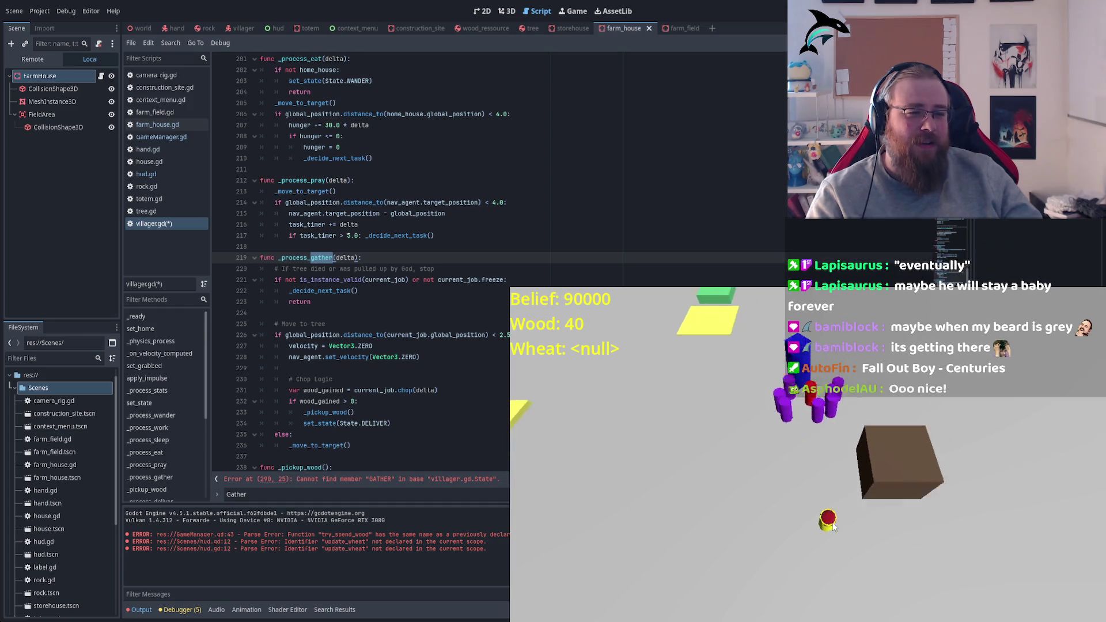
pyautogui.press('d')
pyautogui.press('w')
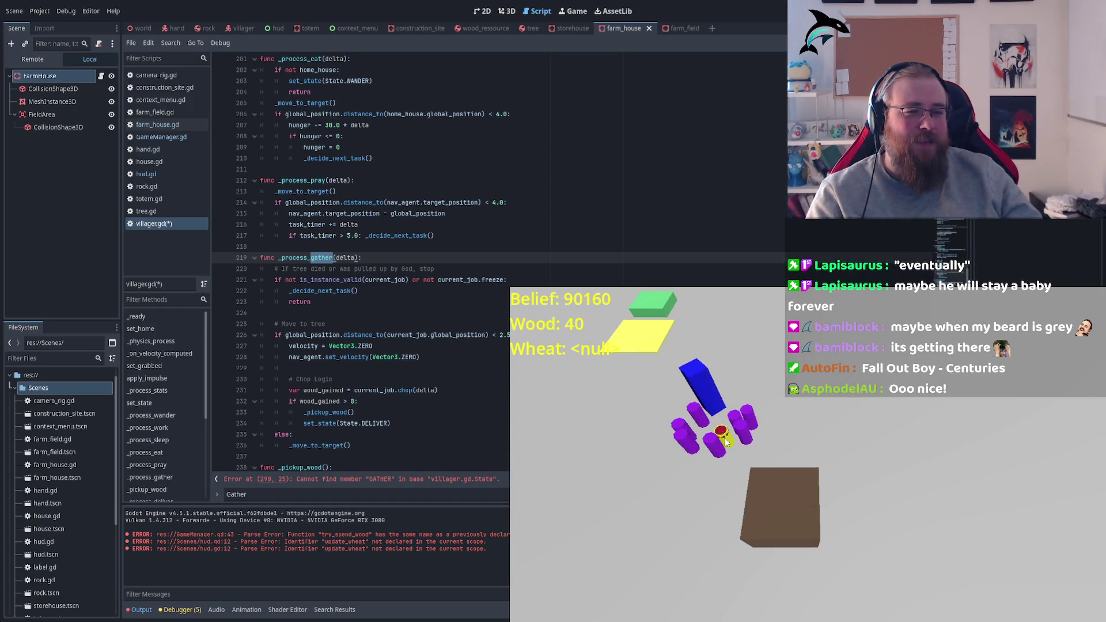
pyautogui.press('a')
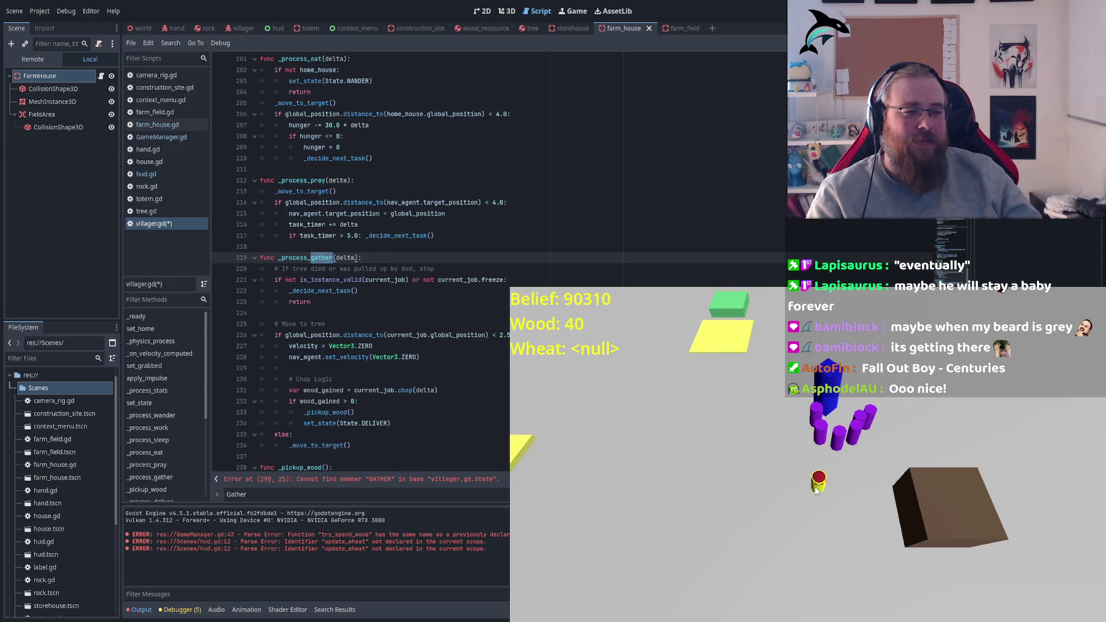
pyautogui.press('s')
pyautogui.press('d')
pyautogui.press('w')
pyautogui.press('a')
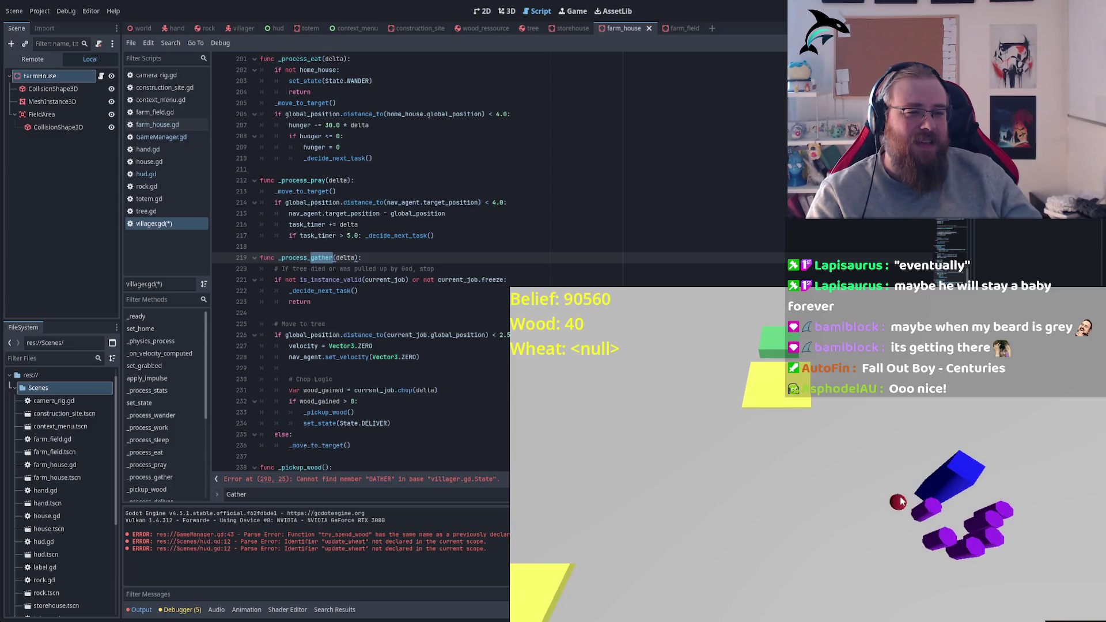
pyautogui.press('s')
pyautogui.press('d')
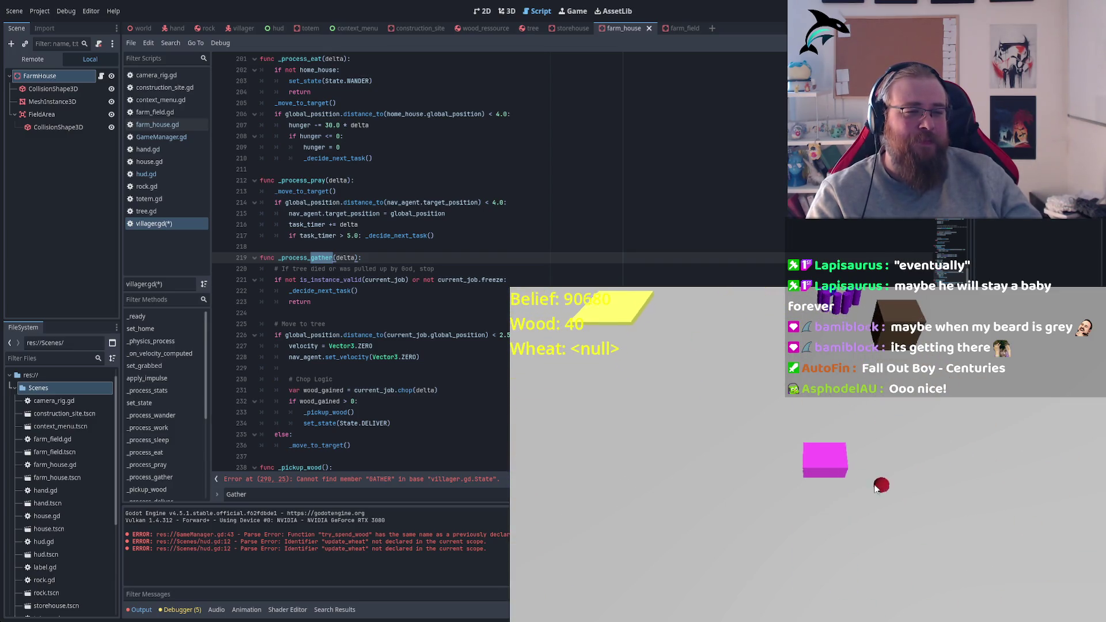
# Move the camera toward the farm fields and order a new house built there
pyautogui.press('w')
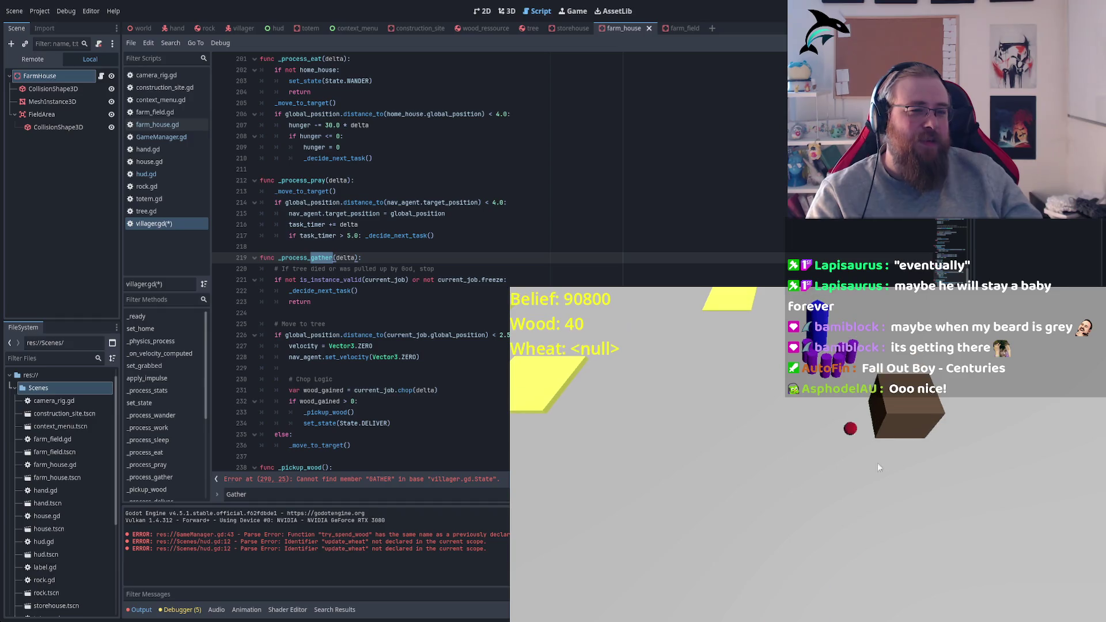
pyautogui.press('w')
pyautogui.rightClick(690, 469)
pyautogui.click(691, 427)
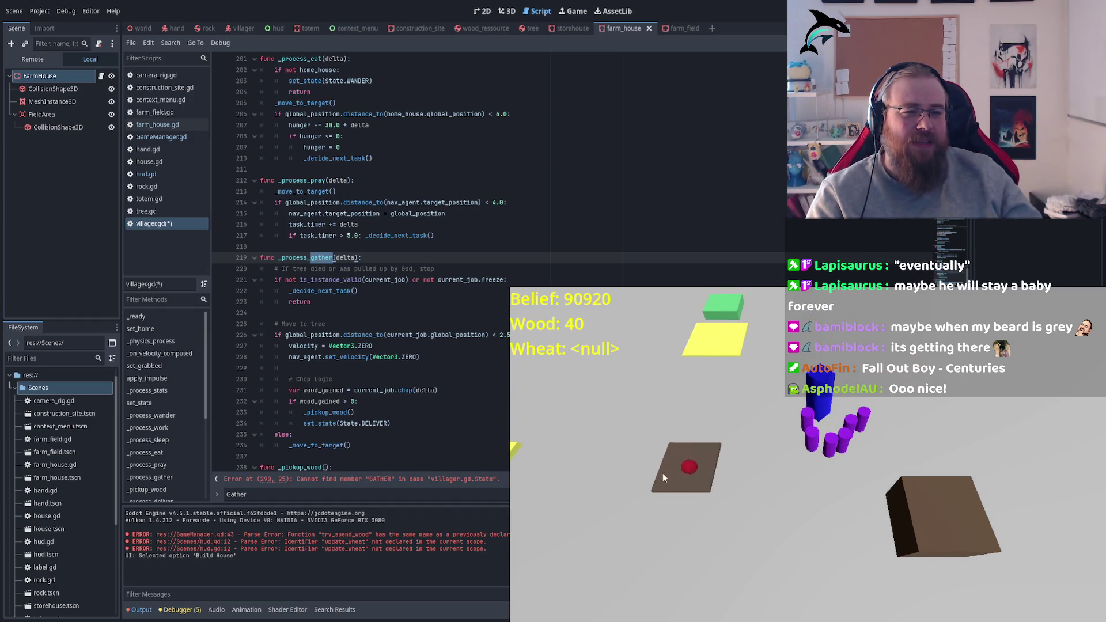
# Pan around the area and the magenta building while the villagers build the house
pyautogui.press('s')
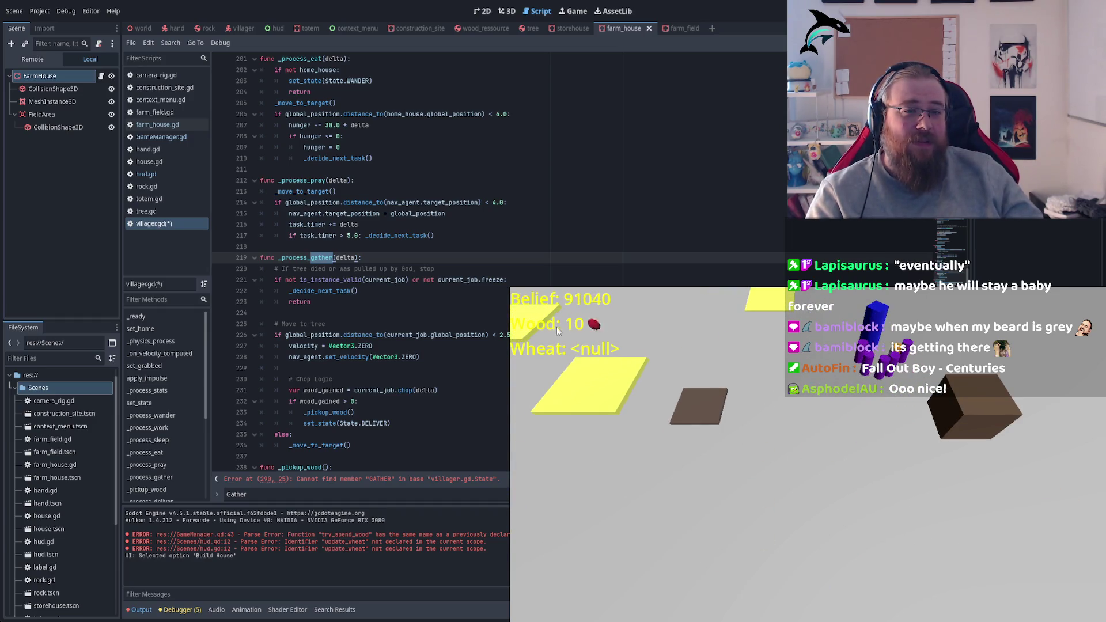
pyautogui.press('s')
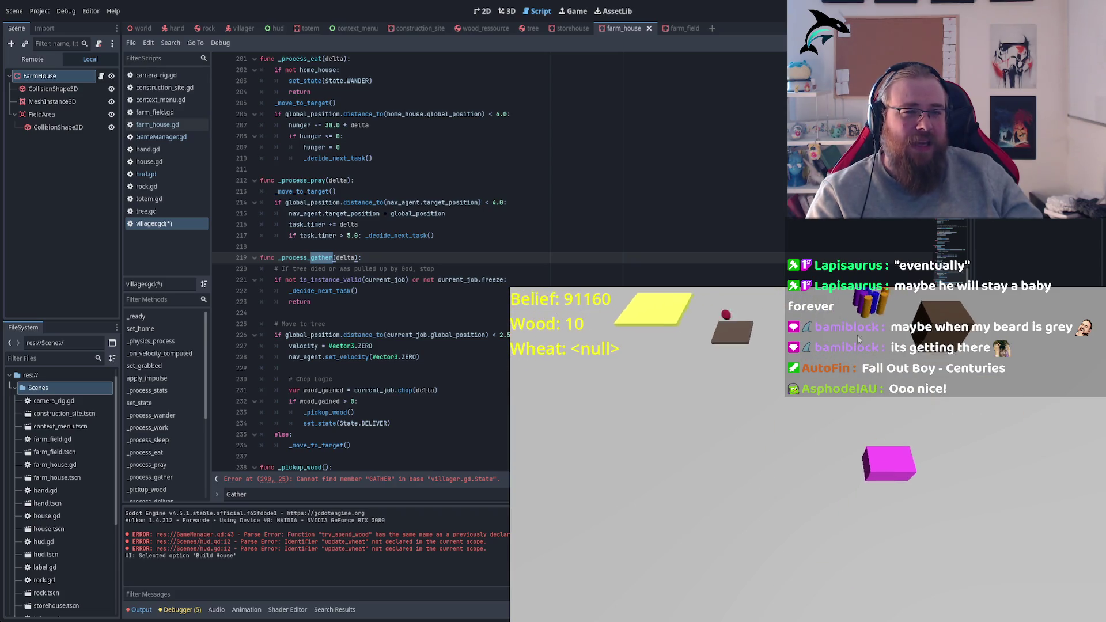
pyautogui.press('w')
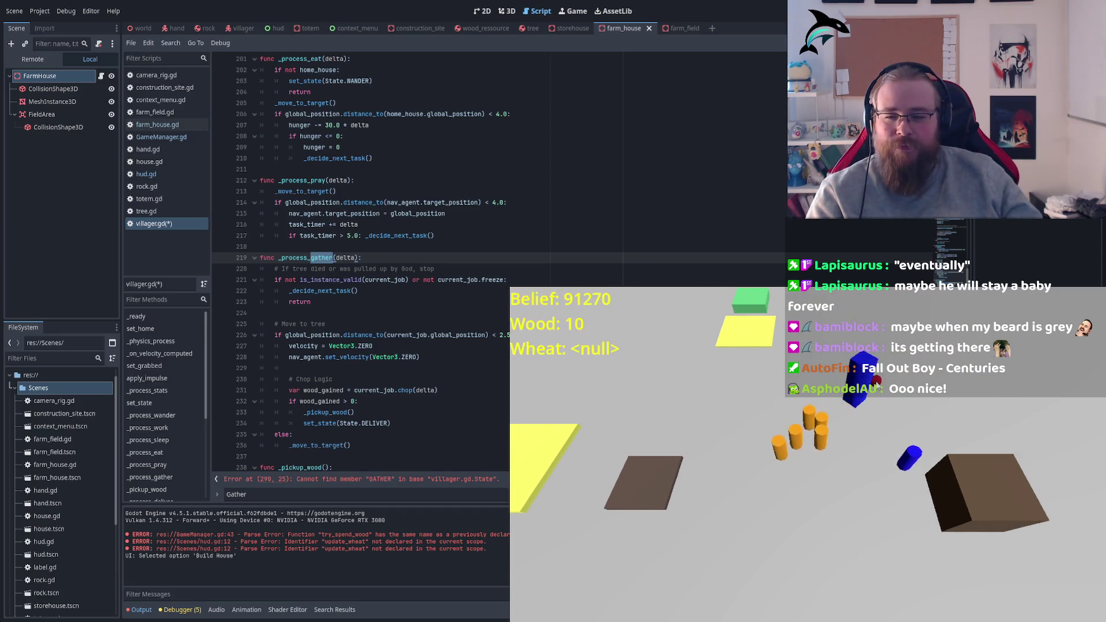
pyautogui.press('a')
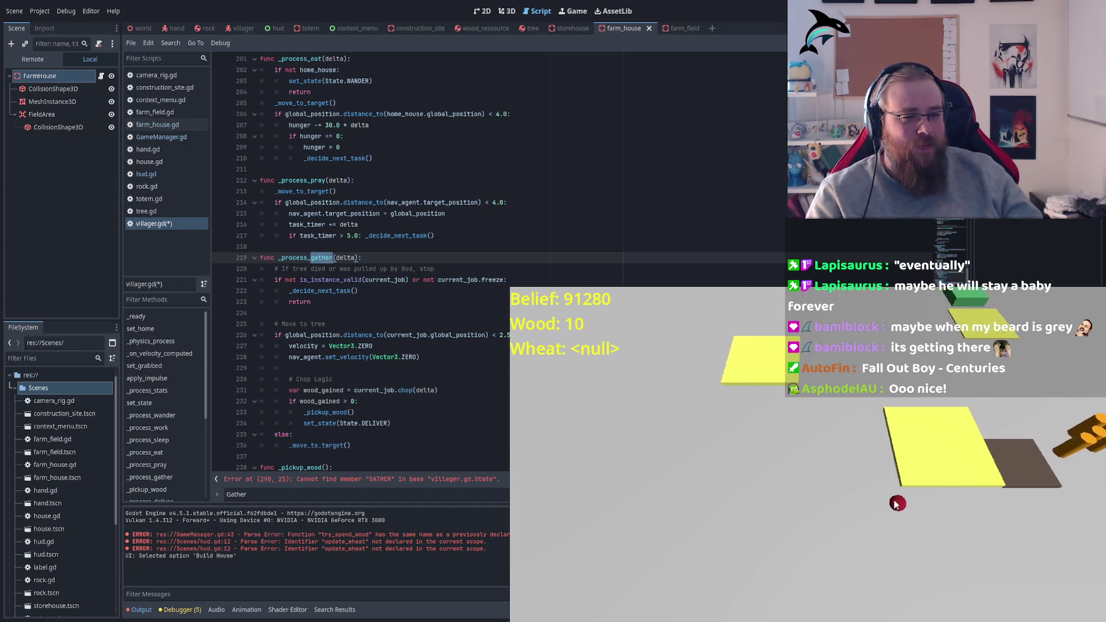
pyautogui.press('s')
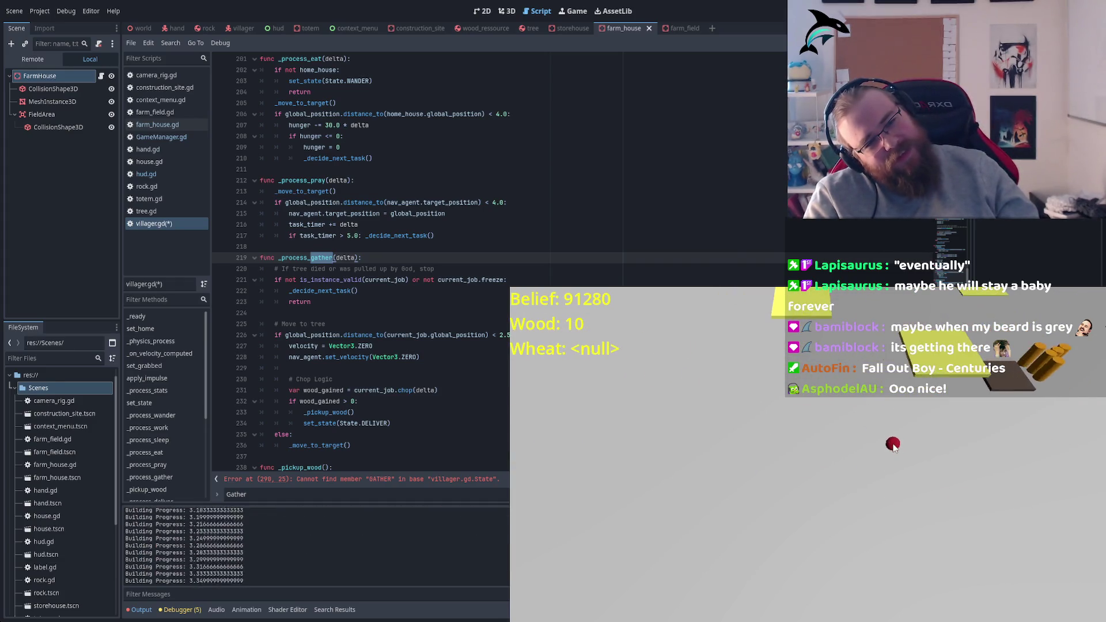
pyautogui.press('d')
pyautogui.press('w')
pyautogui.press('s')
pyautogui.press('d')
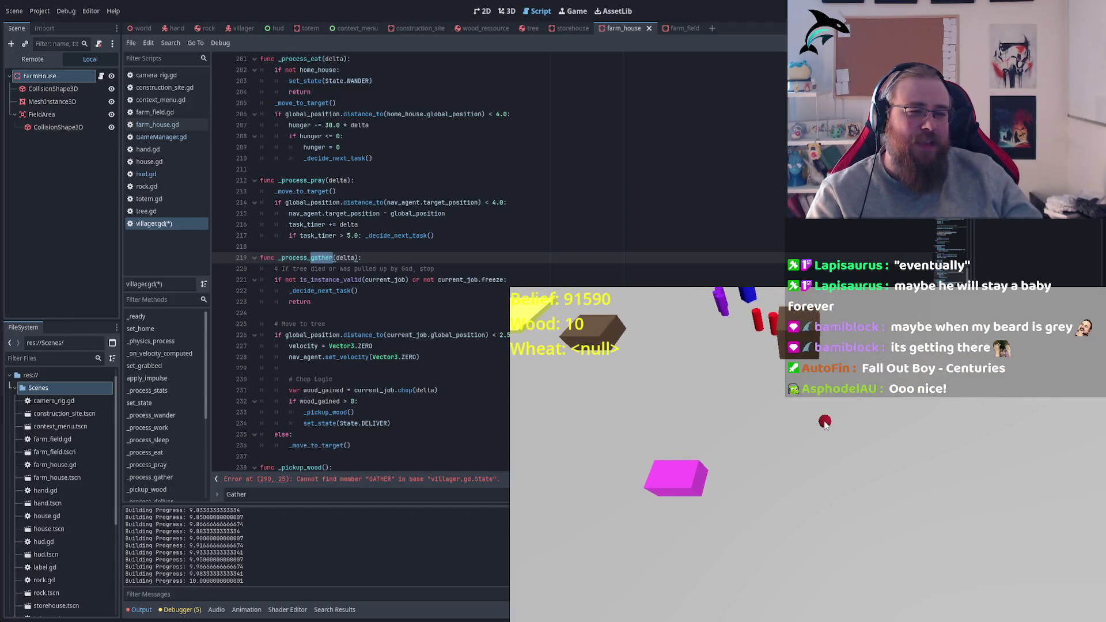
pyautogui.press('w')
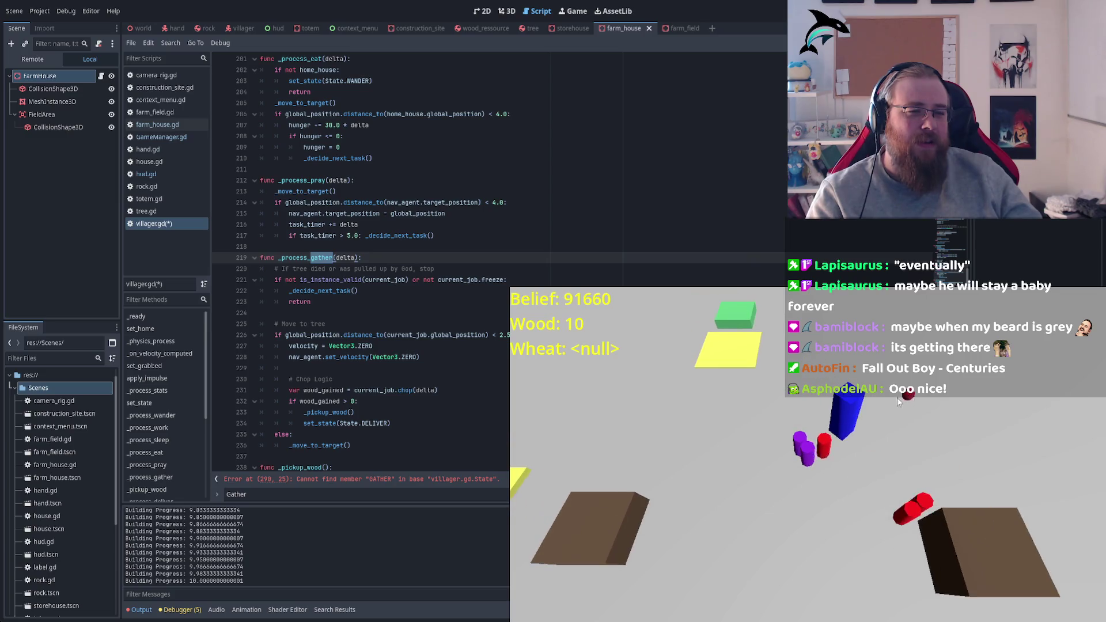
pyautogui.press('s')
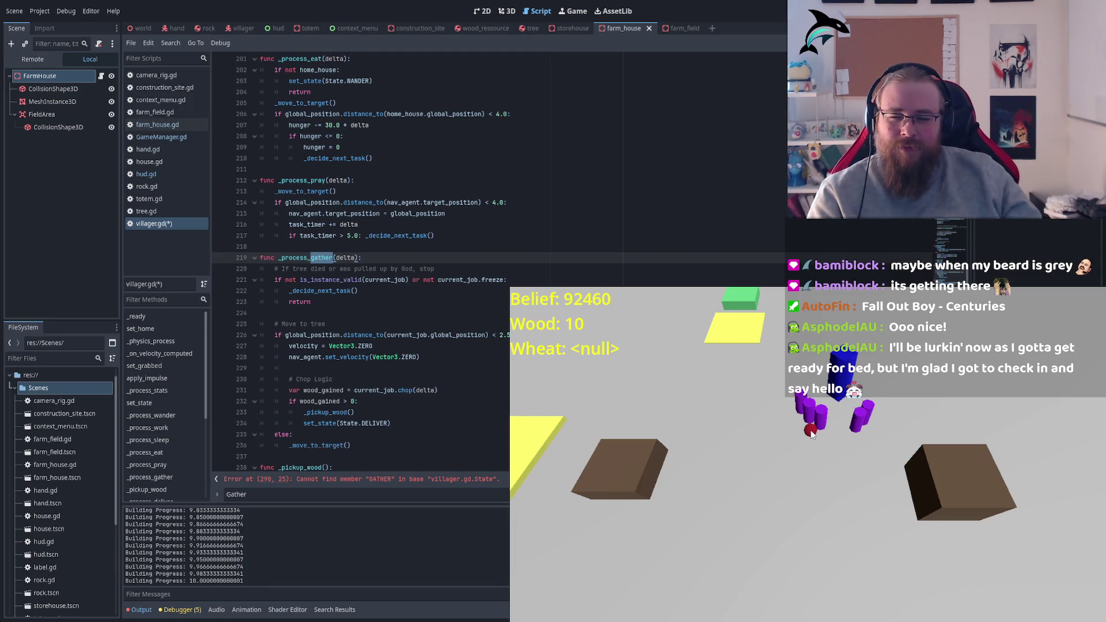
# Pan across to more fields and drag to plant a line of trees
pyautogui.press('w')
pyautogui.press('a')
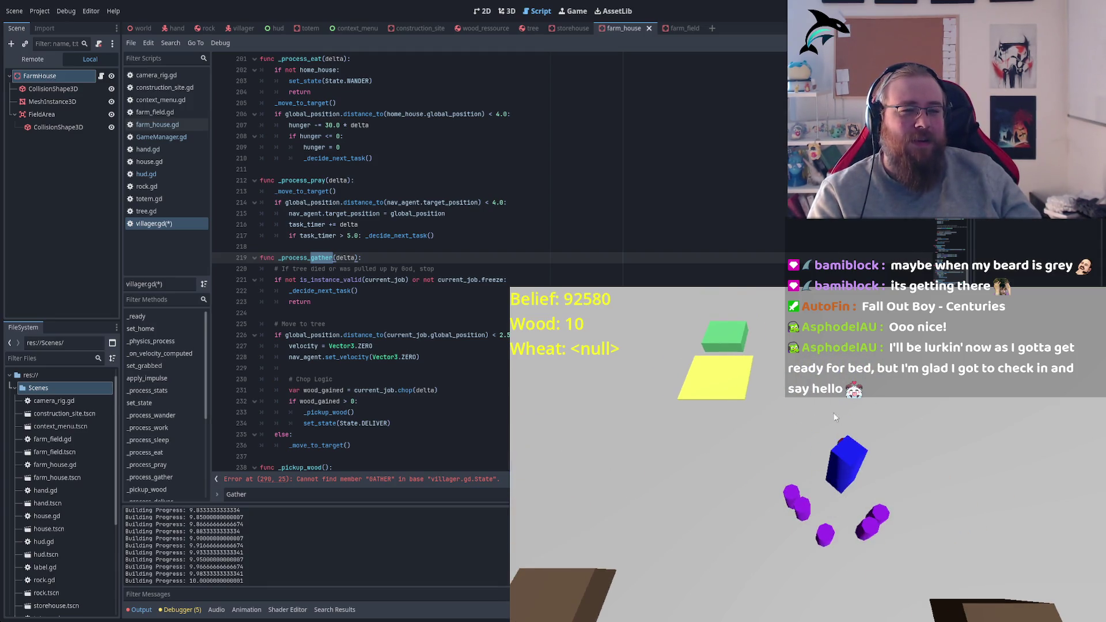
pyautogui.press('a')
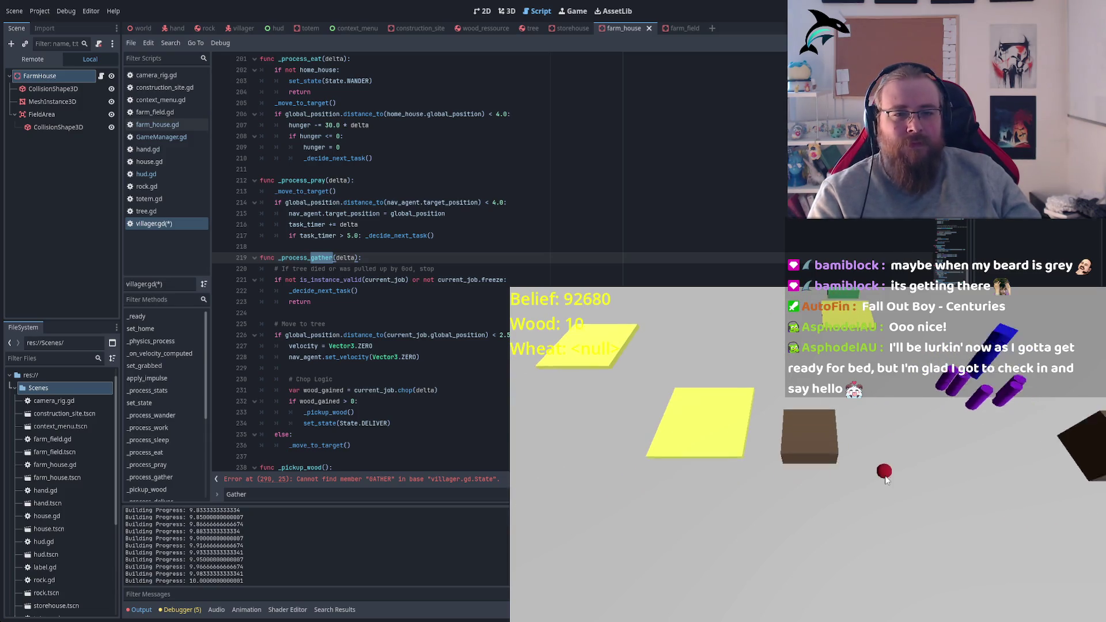
pyautogui.moveTo(805, 431)
pyautogui.mouseDown()
pyautogui.moveTo(802, 409)
pyautogui.moveTo(879, 475)
pyautogui.moveTo(700, 362)
pyautogui.moveTo(707, 457)
pyautogui.moveTo(682, 538)
pyautogui.moveTo(727, 431)
pyautogui.mouseUp()
# Drag across the lower ground to plant a second, wider band of trees
pyautogui.moveTo(718, 519)
pyautogui.mouseDown()
pyautogui.moveTo(772, 549)
pyautogui.moveTo(817, 495)
pyautogui.moveTo(754, 414)
pyautogui.moveTo(798, 368)
pyautogui.moveTo(846, 424)
pyautogui.moveTo(784, 475)
pyautogui.moveTo(883, 528)
pyautogui.moveTo(852, 501)
pyautogui.moveTo(863, 559)
pyautogui.moveTo(743, 575)
pyautogui.moveTo(720, 509)
pyautogui.moveTo(728, 478)
pyautogui.moveTo(654, 509)
pyautogui.moveTo(645, 432)
pyautogui.moveTo(637, 468)
pyautogui.moveTo(562, 480)
pyautogui.moveTo(541, 507)
pyautogui.moveTo(639, 599)
pyautogui.moveTo(772, 616)
pyautogui.moveTo(921, 593)
pyautogui.moveTo(1066, 527)
pyautogui.moveTo(982, 506)
pyautogui.moveTo(804, 501)
pyautogui.moveTo(917, 504)
pyautogui.moveTo(1018, 466)
pyautogui.moveTo(901, 547)
pyautogui.moveTo(835, 530)
pyautogui.moveTo(862, 544)
pyautogui.mouseUp()
pyautogui.scroll(3, 824, 516)
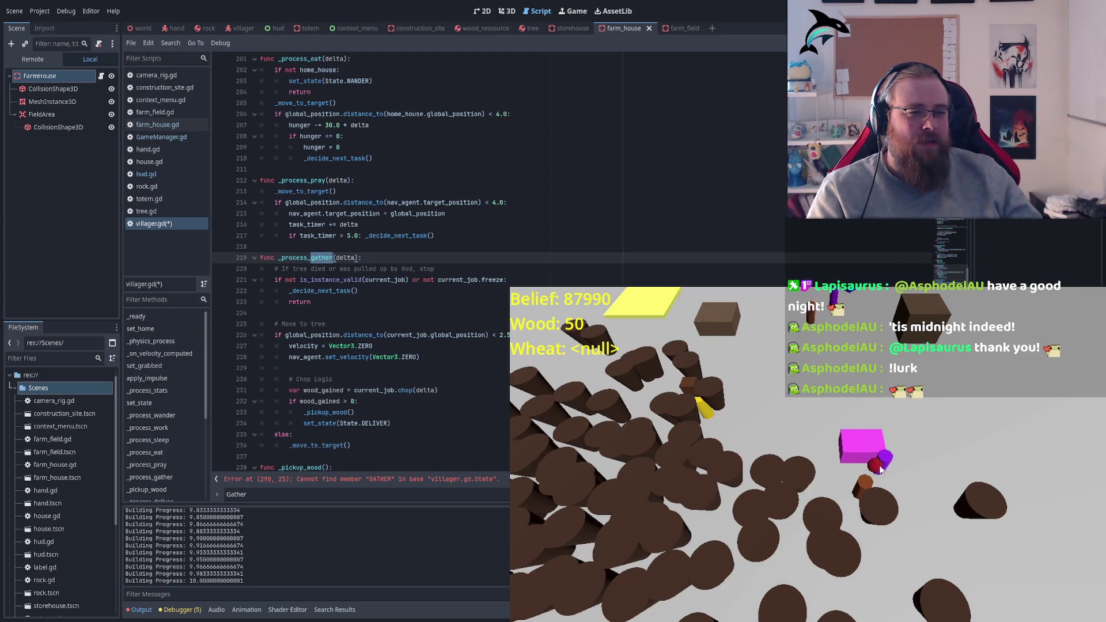
# Pan the game camera back and forth along the planted forest
pyautogui.press('w')
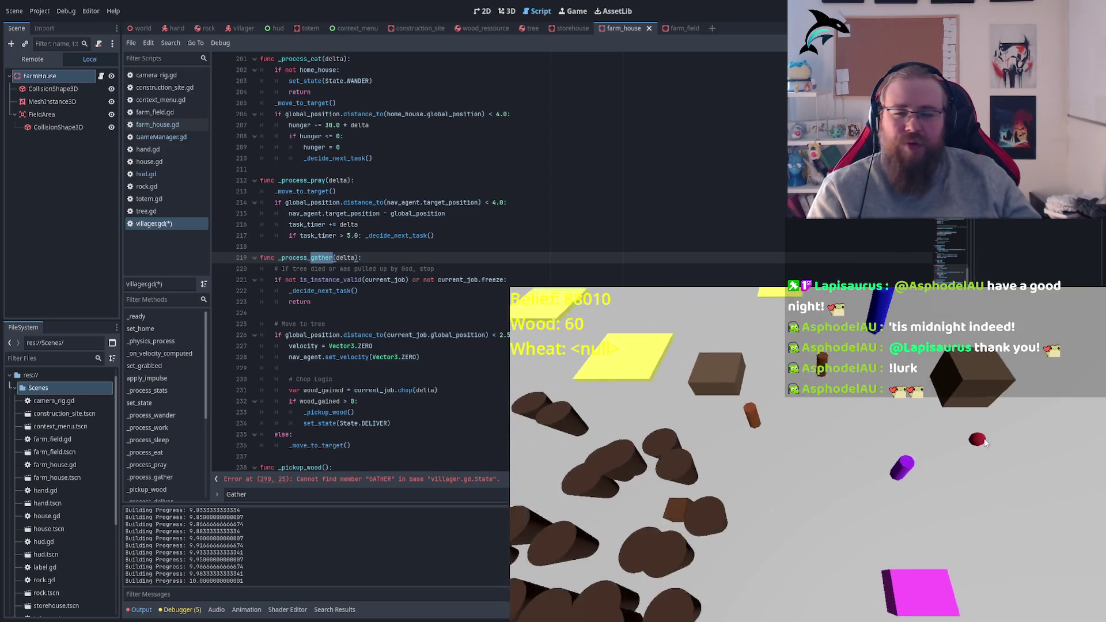
pyautogui.press('s')
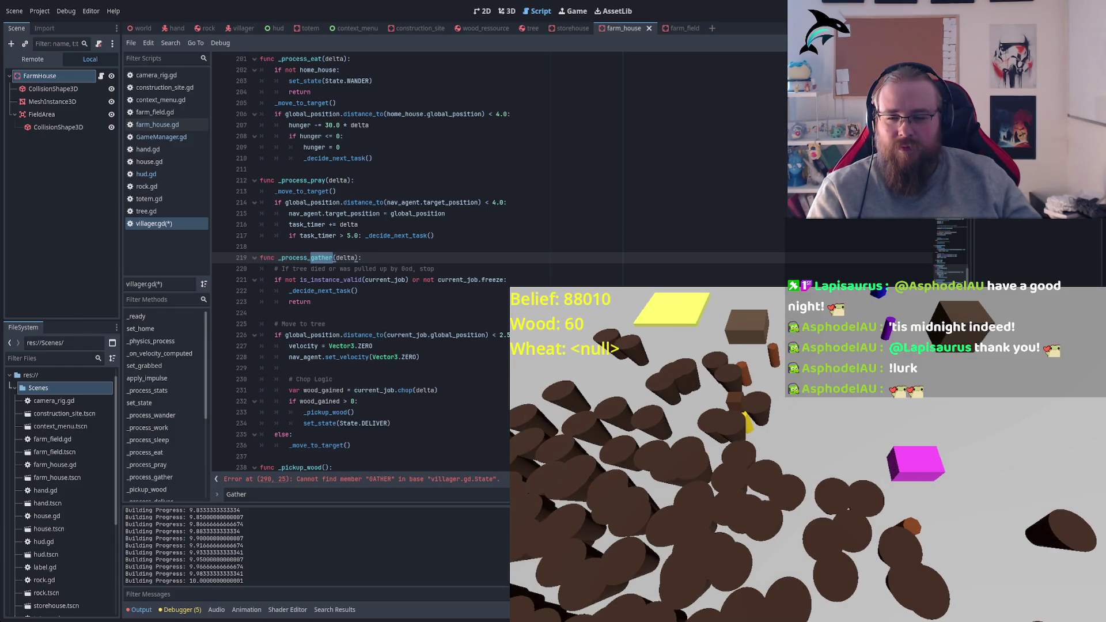
pyautogui.press('d')
pyautogui.press('a')
pyautogui.press('w')
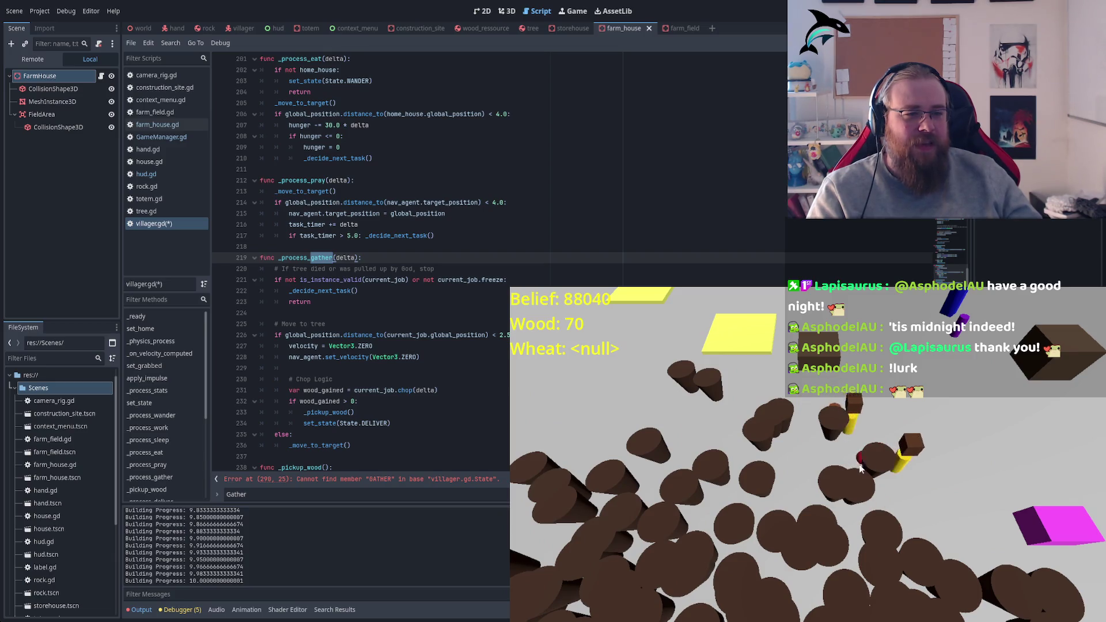
pyautogui.press('s')
pyautogui.press('d')
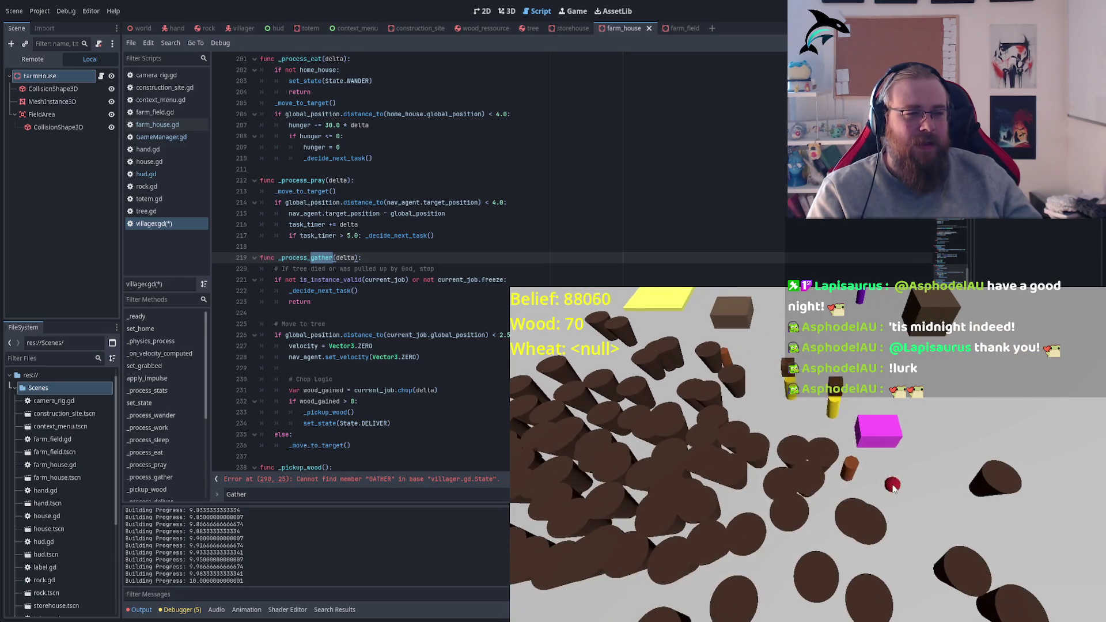
pyautogui.press('w')
pyautogui.press('a')
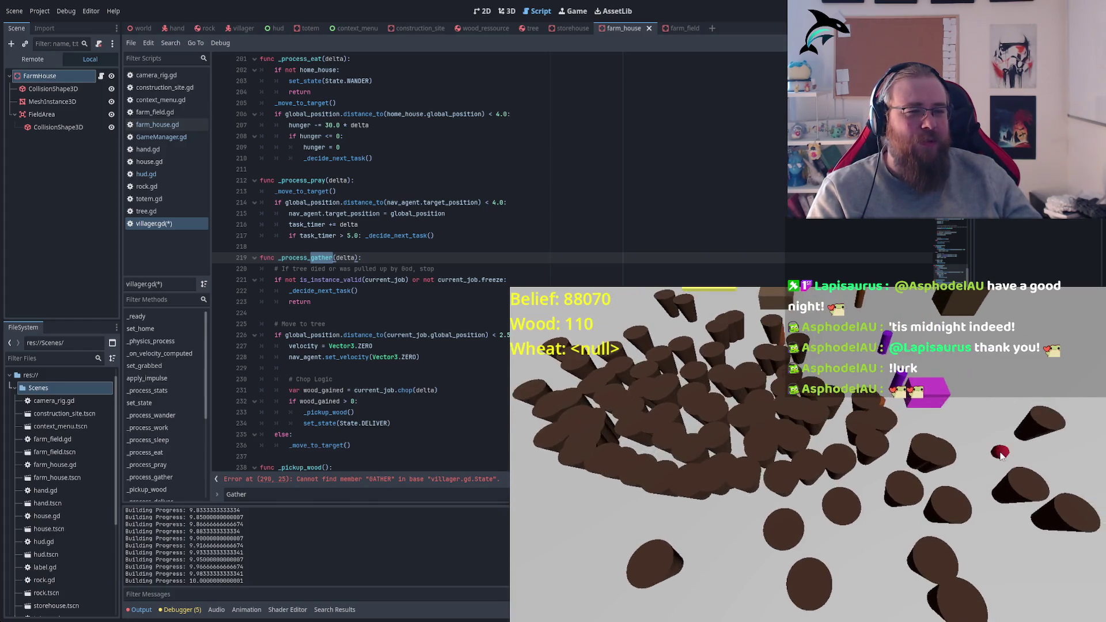
# Pan over the farm fields and house, then place the cursor in villager.gd's gather job check
pyautogui.press('w')
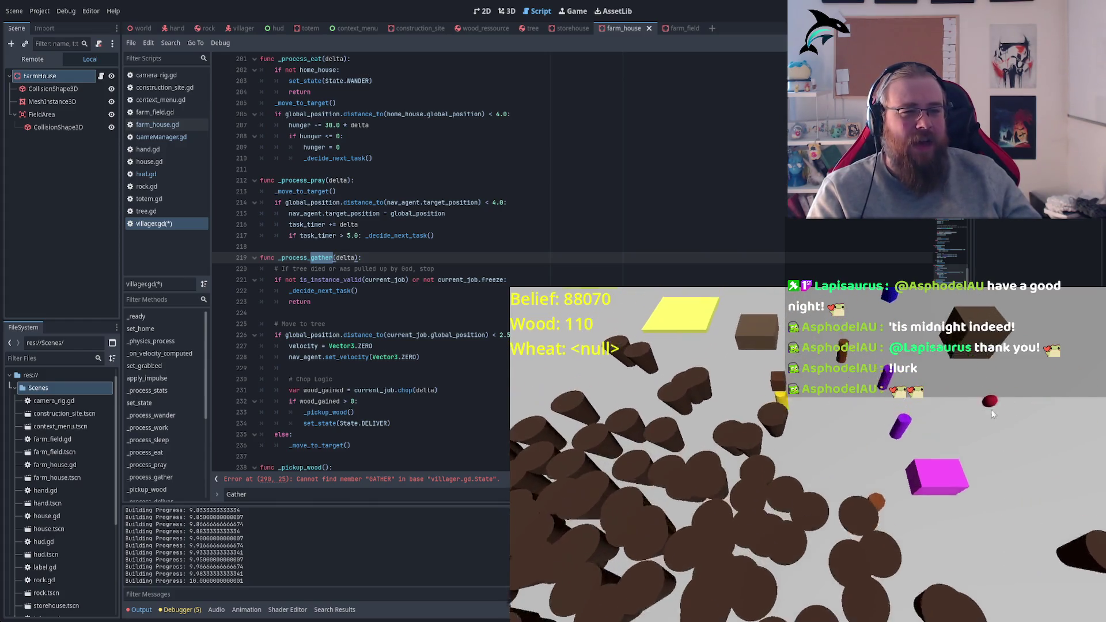
pyautogui.press('w')
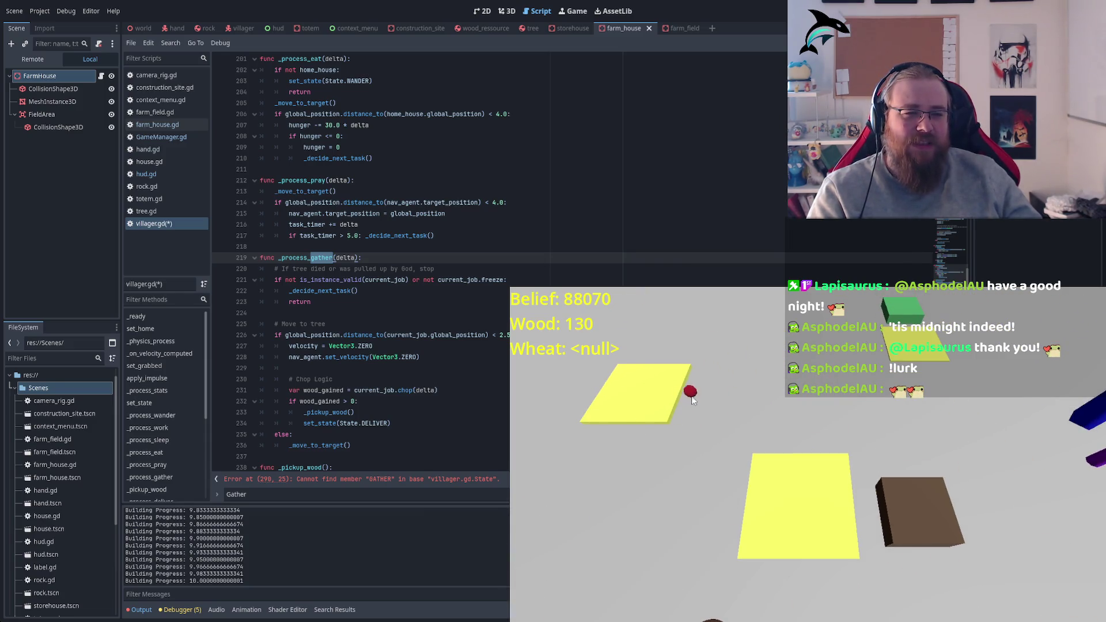
pyautogui.press('a')
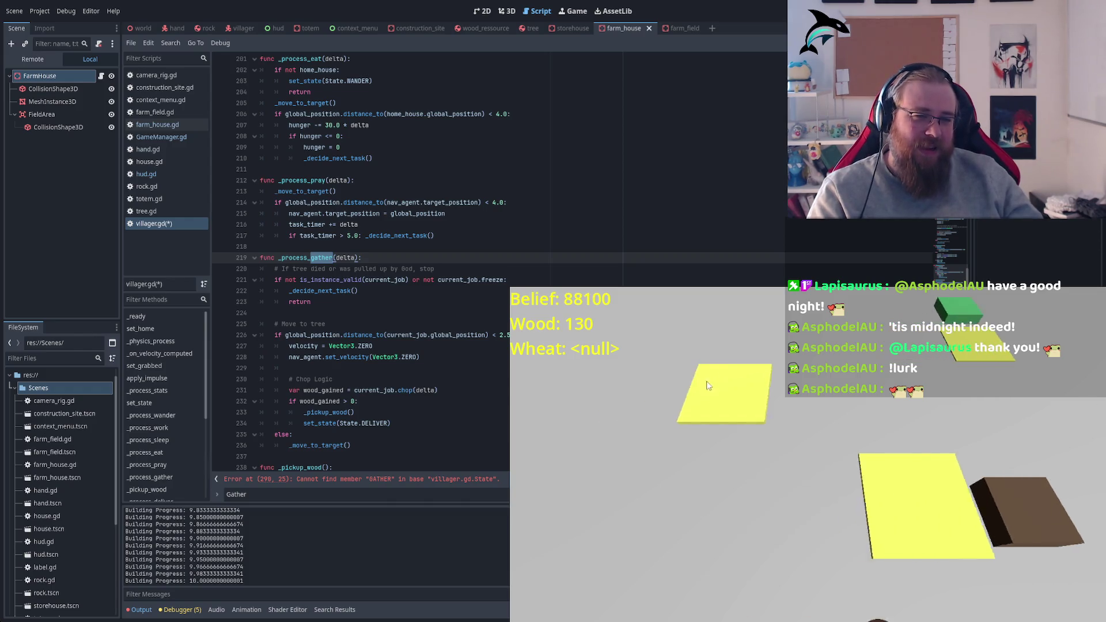
pyautogui.press('s')
pyautogui.press('d')
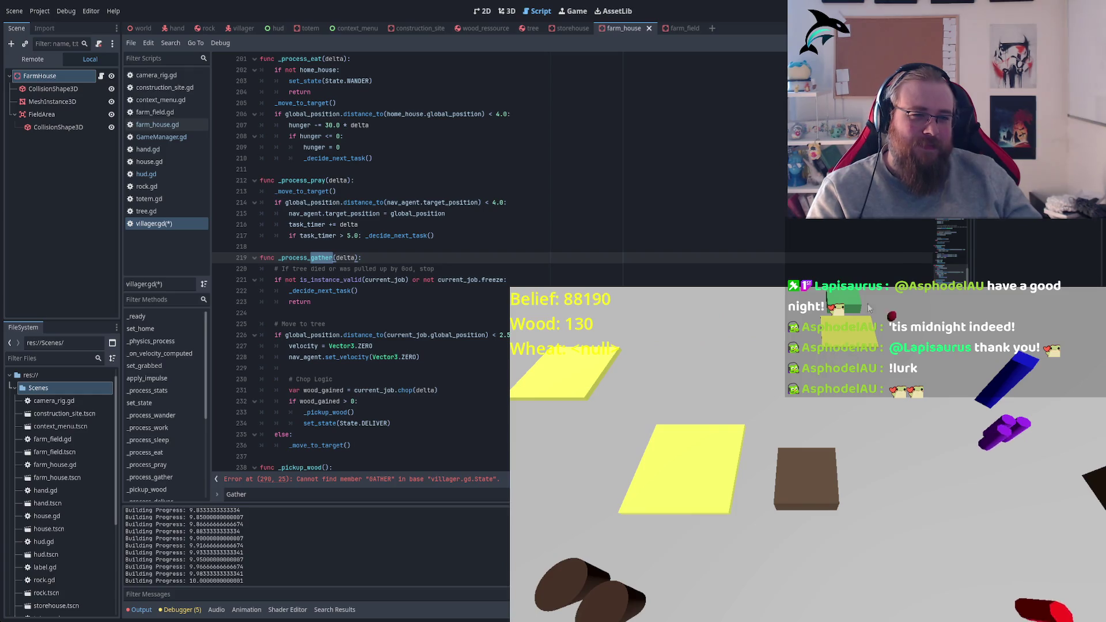
pyautogui.press('w')
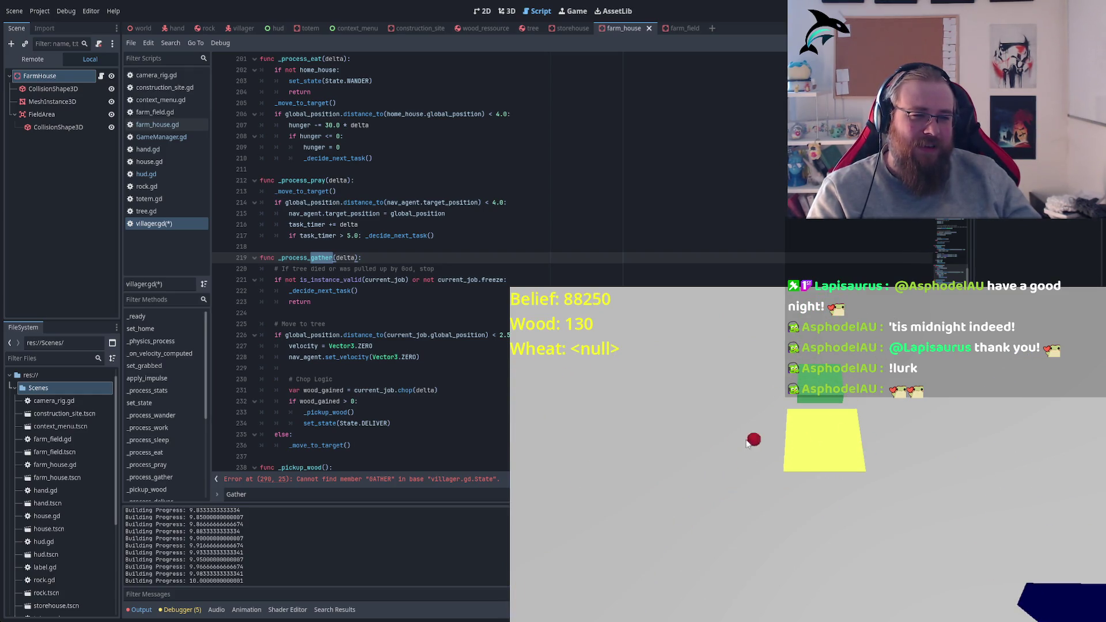
pyautogui.press('a')
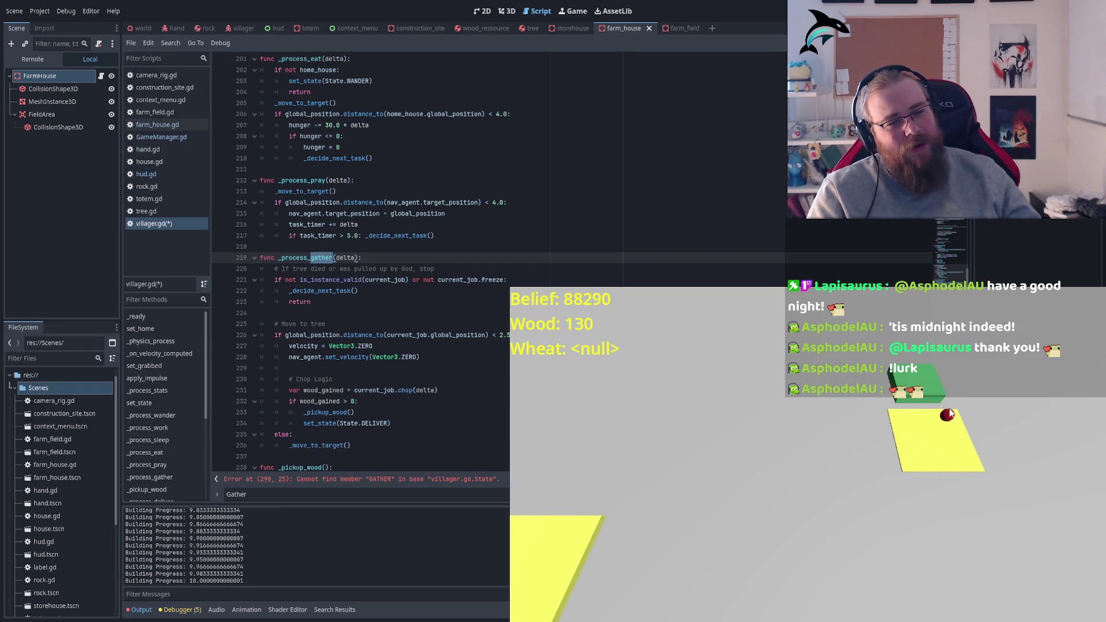
pyautogui.press('d')
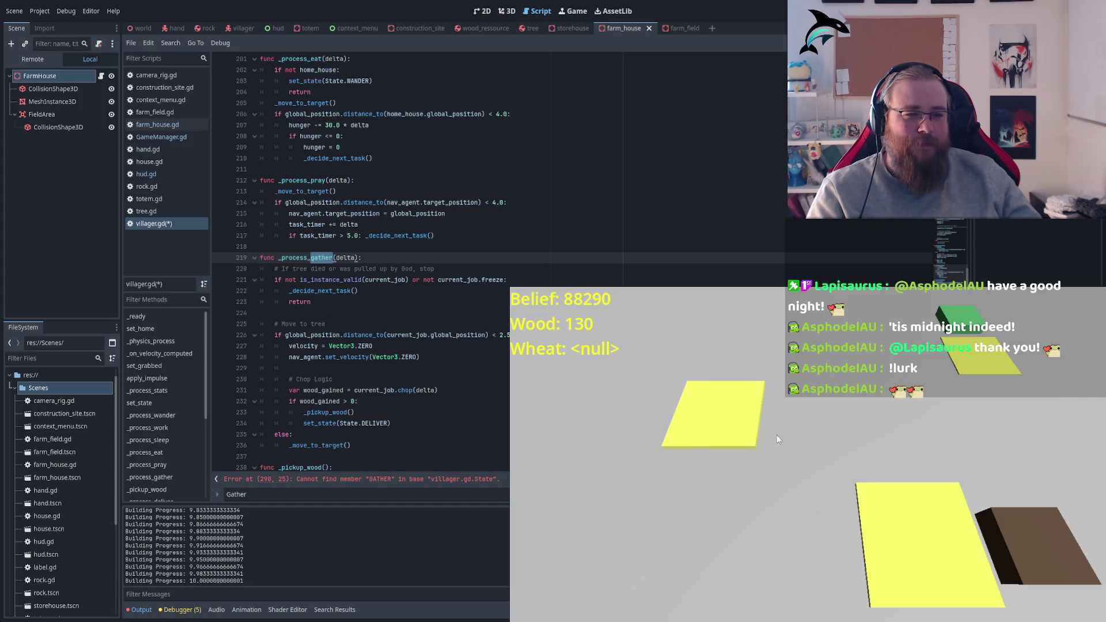
pyautogui.press('s')
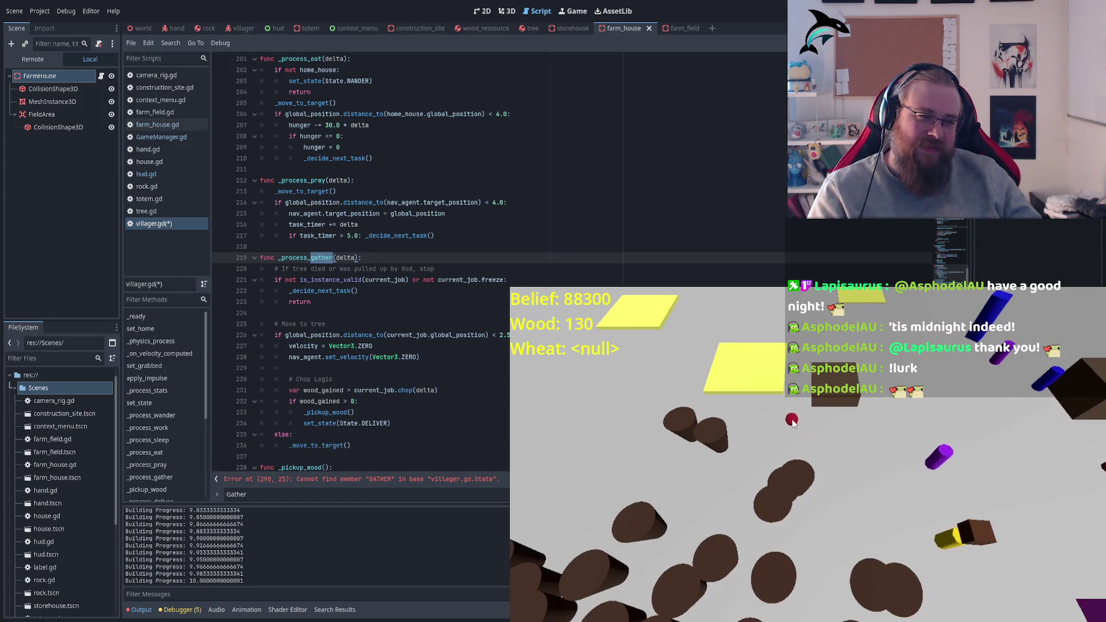
pyautogui.press('d')
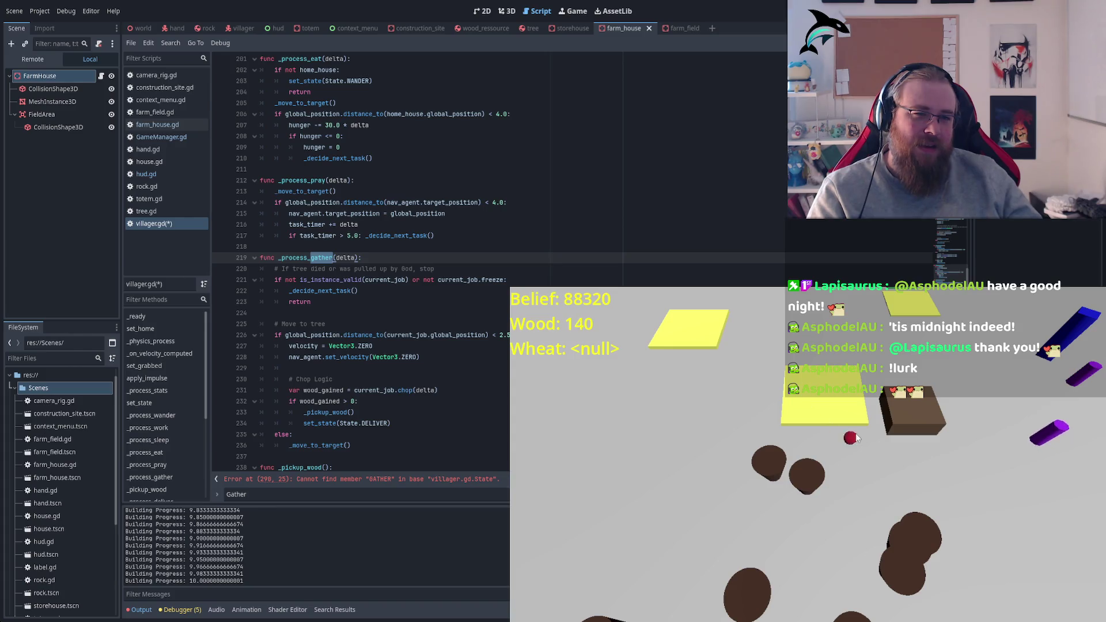
pyautogui.press('w')
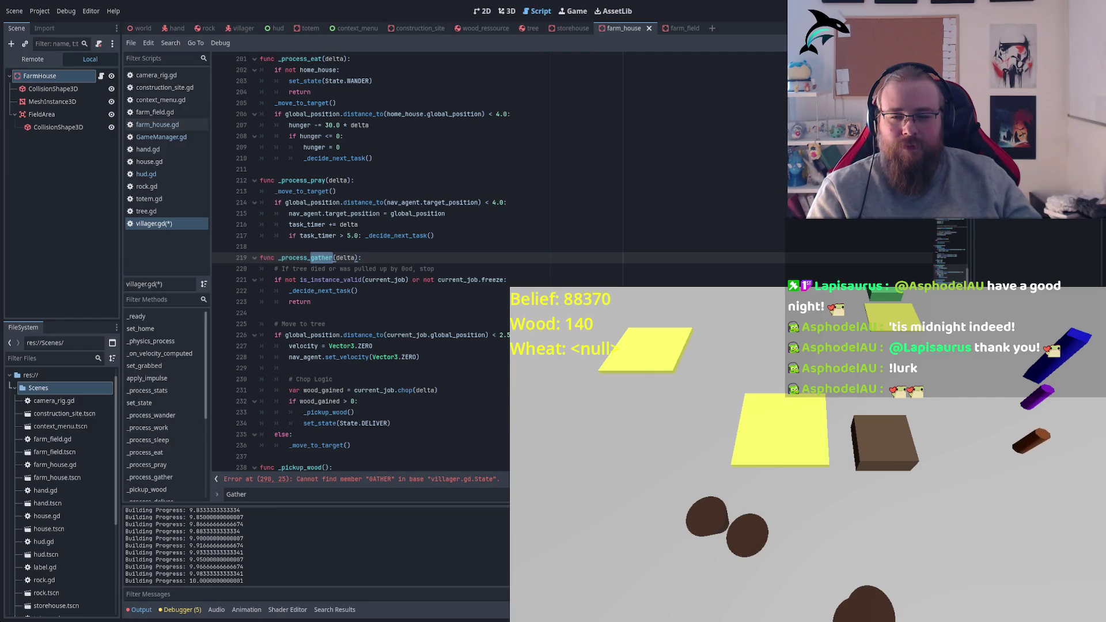
pyautogui.click(355, 279)
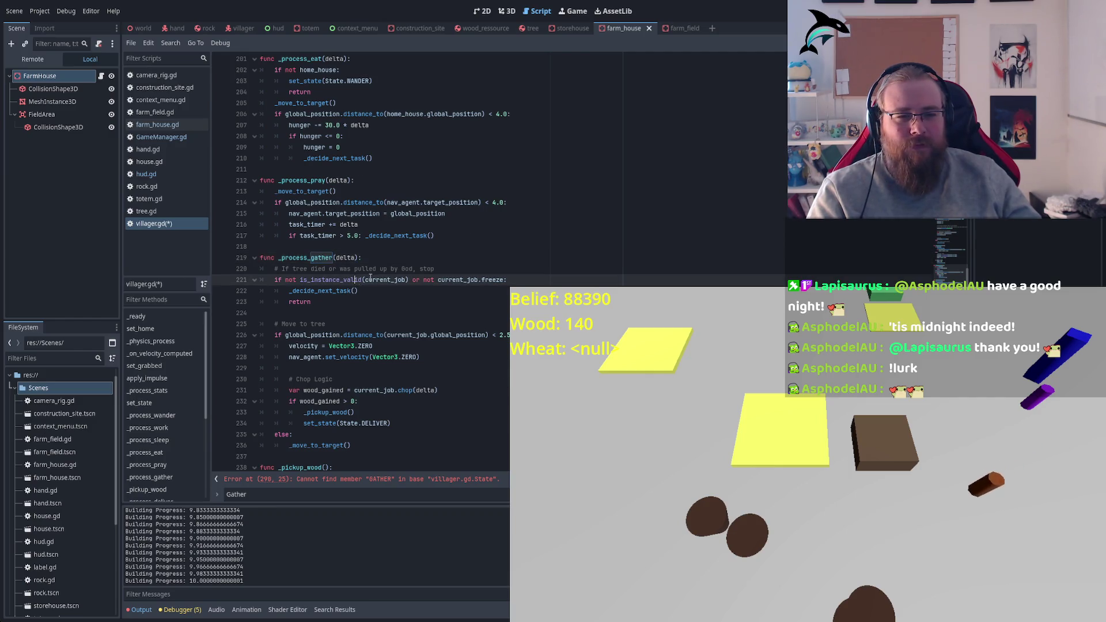
# Open hand.gd and jump to the _spawn_field function definition
pyautogui.scroll(-2, 403, 293)
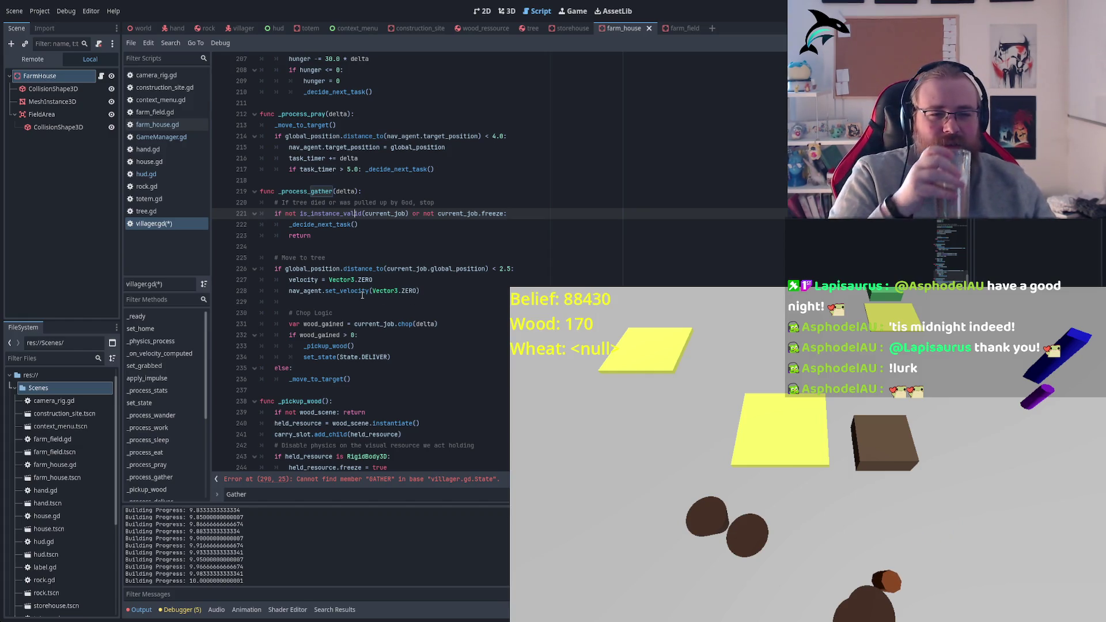
pyautogui.click(151, 151)
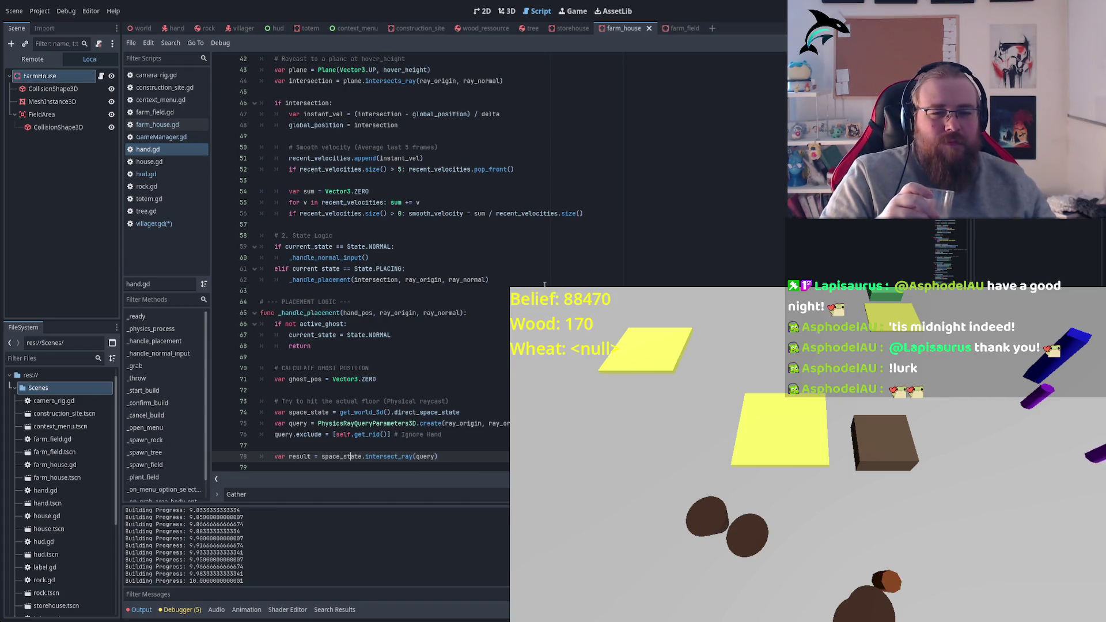
pyautogui.scroll(-5, 544, 284)
pyautogui.scroll(-7, 455, 275)
pyautogui.scroll(-2, 455, 276)
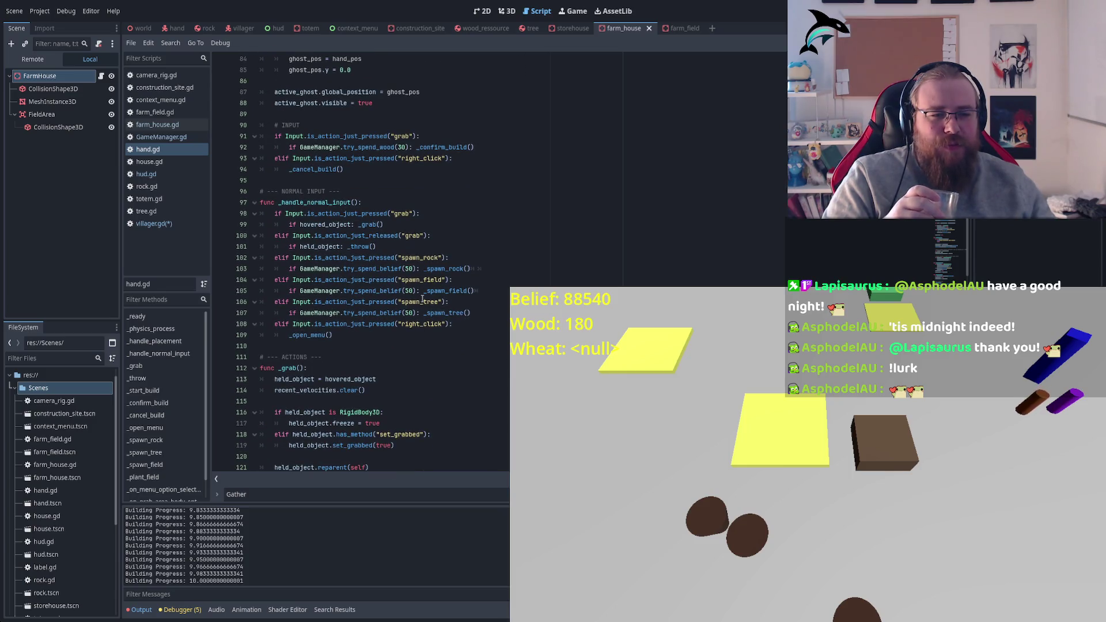
pyautogui.doubleClick(453, 292)
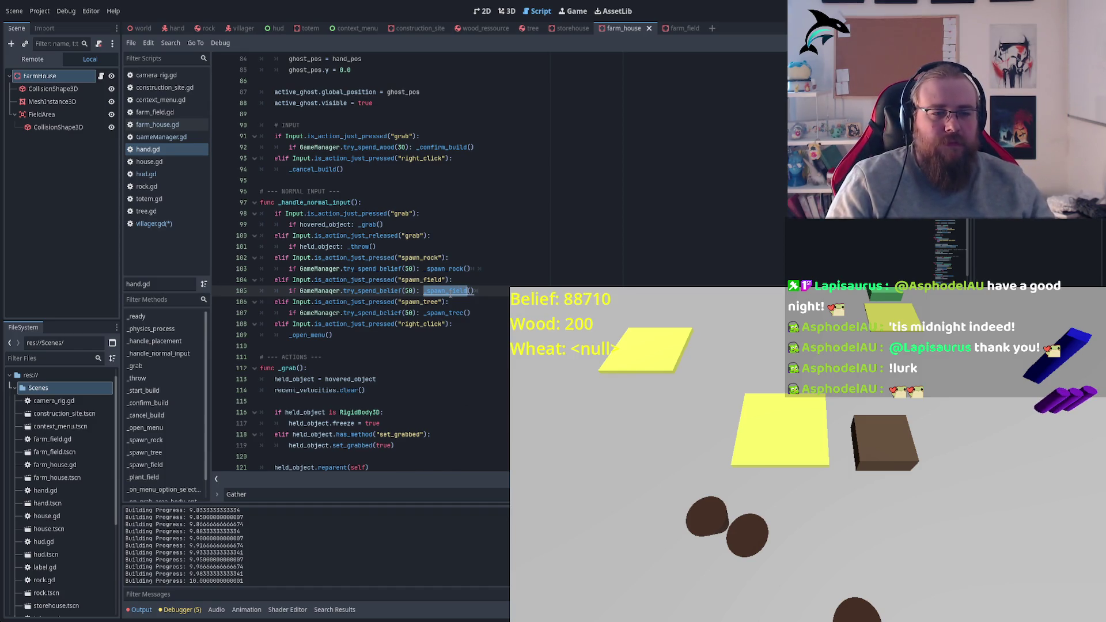
pyautogui.keyDown('ctrl'); pyautogui.click(449, 291); pyautogui.keyUp('ctrl')
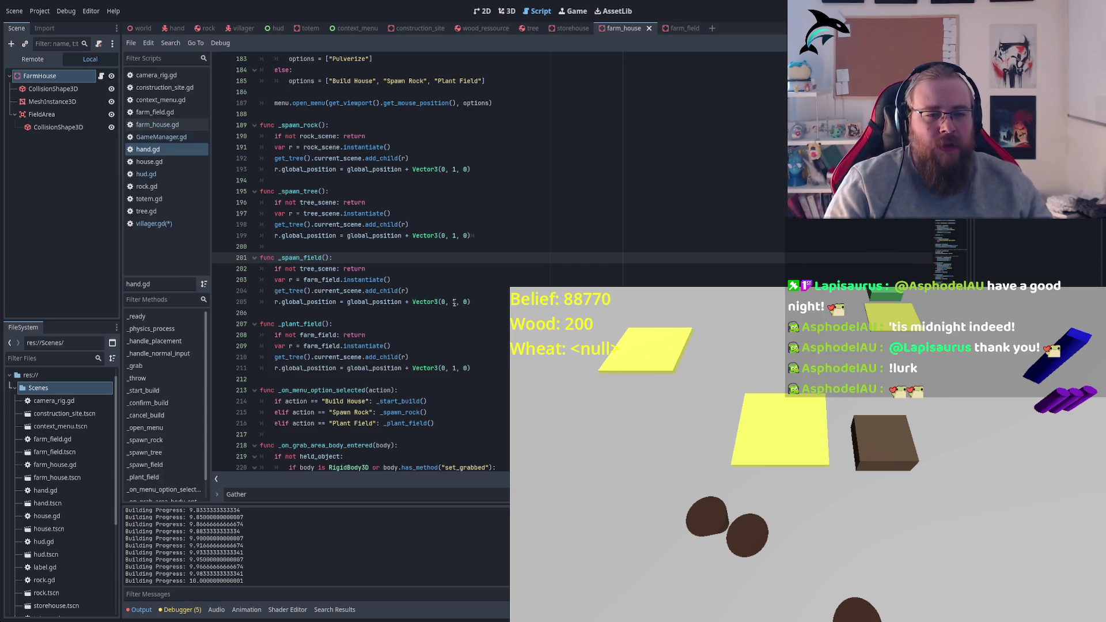
# Change the field spawn offset to Vector3(0, -2, 0), save, and relaunch the game
pyautogui.doubleClick(454, 302)
pyautogui.write('-2')
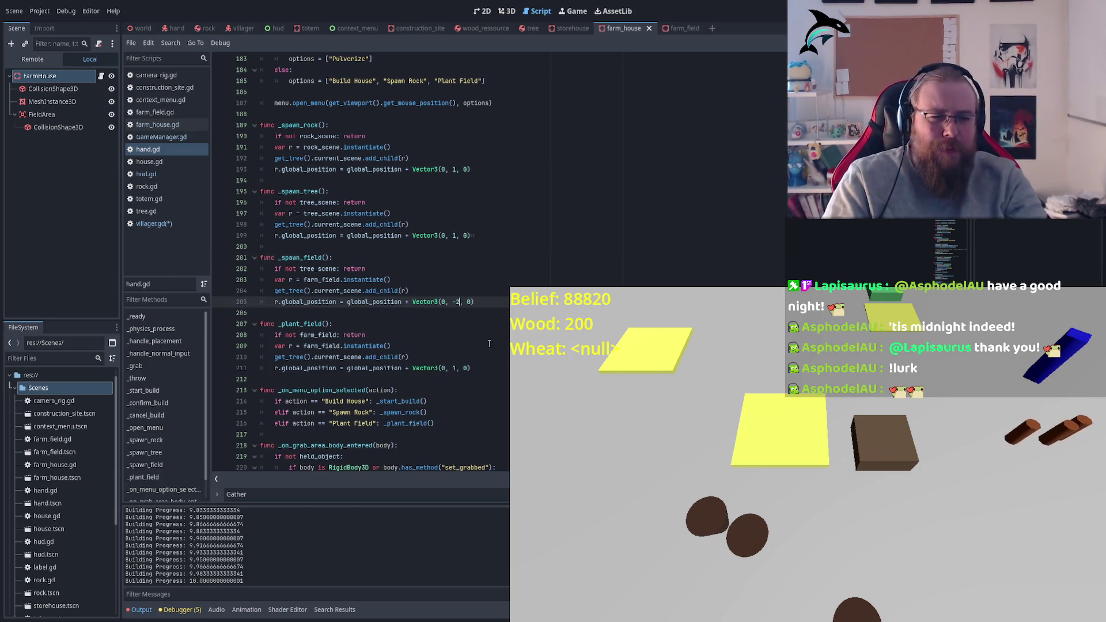
pyautogui.hotkey('ctrl', 's')
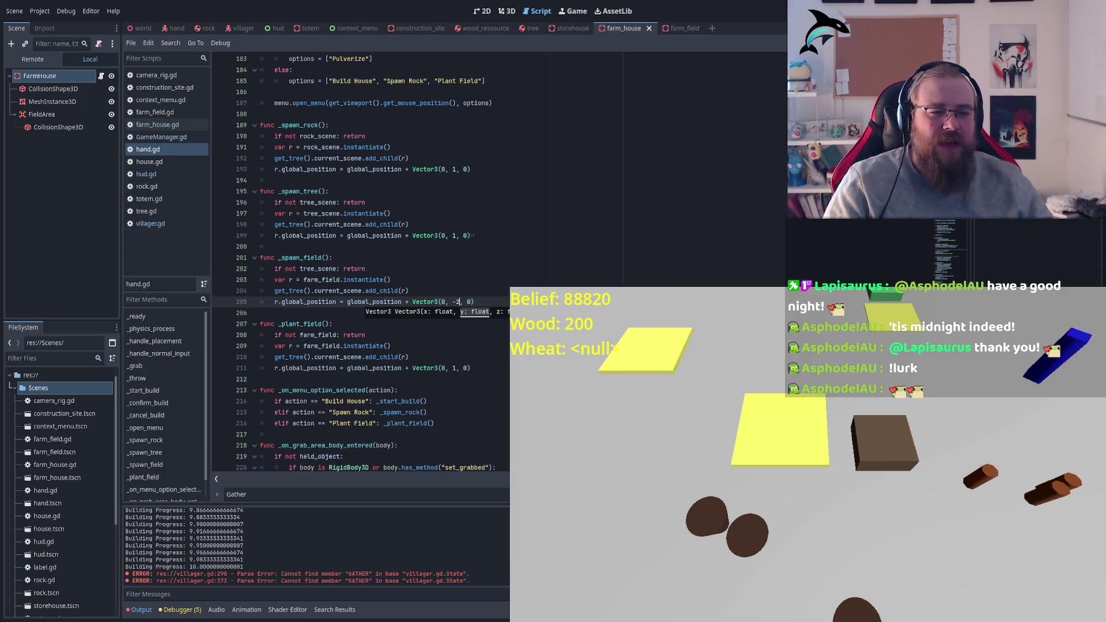
pyautogui.click(494, 299)
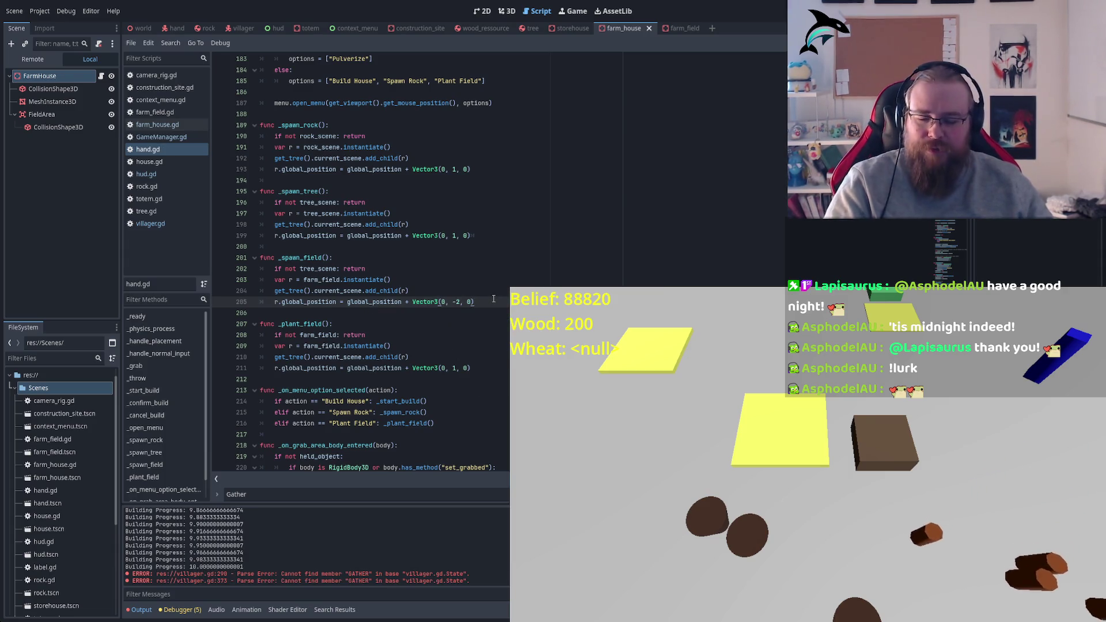
pyautogui.press('F5')
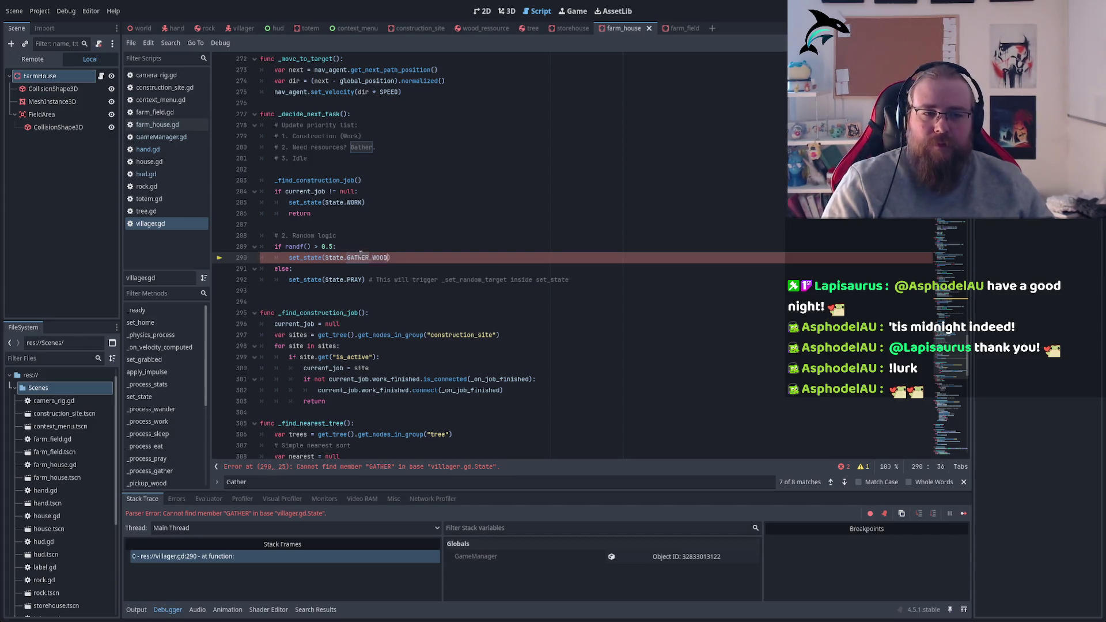
# Rename the remaining State.GATHER reference to State.GATHER_WOOD and rerun the game
pyautogui.hotkey('ctrl', 's')
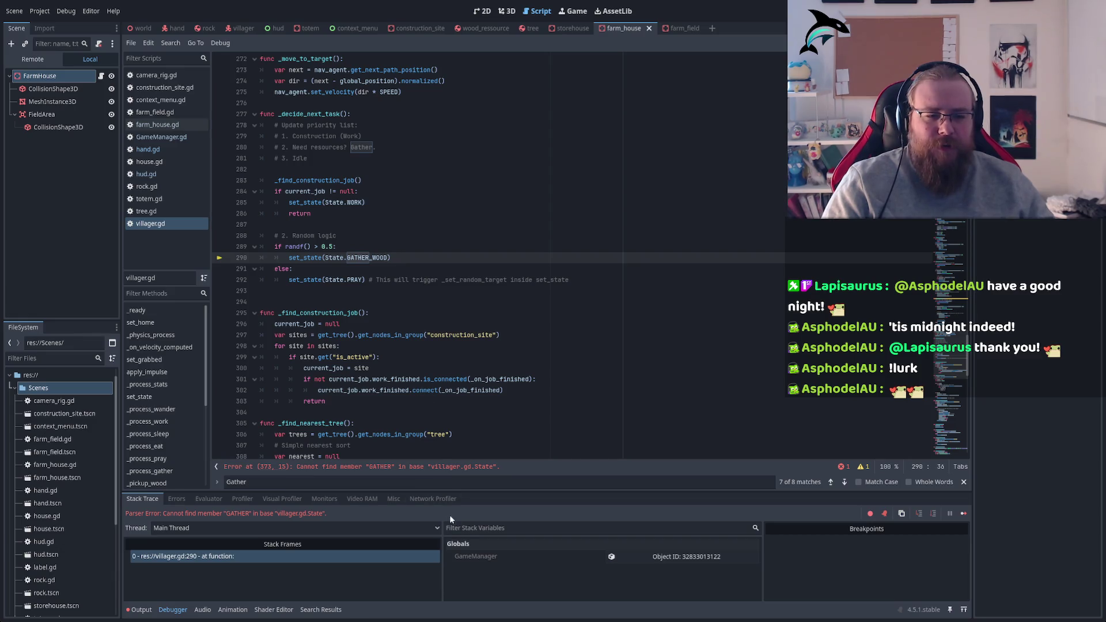
pyautogui.press('F5')
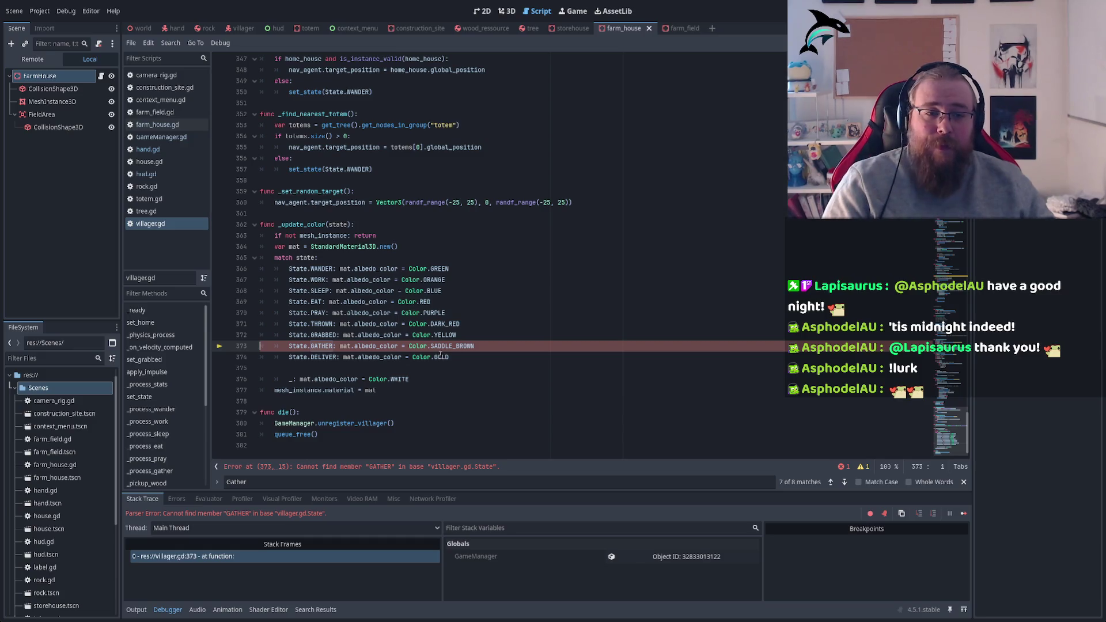
pyautogui.press('Right')
pyautogui.write('_WOOD')
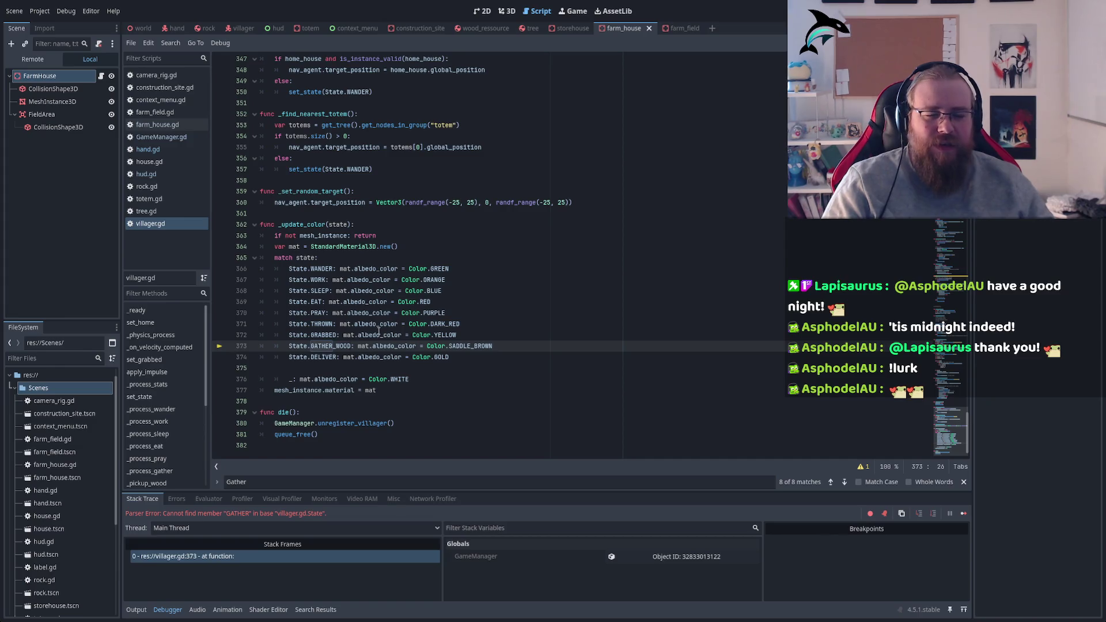
pyautogui.press('F5')
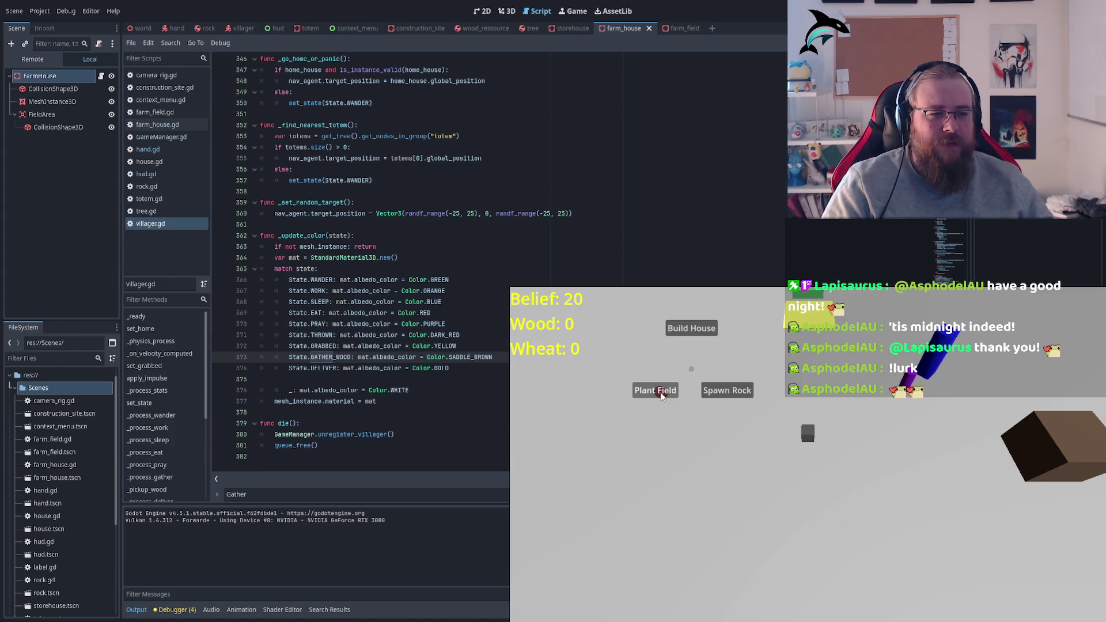
# Plant a yellow farm field in the game, view it, then stop the game
pyautogui.click(658, 390)
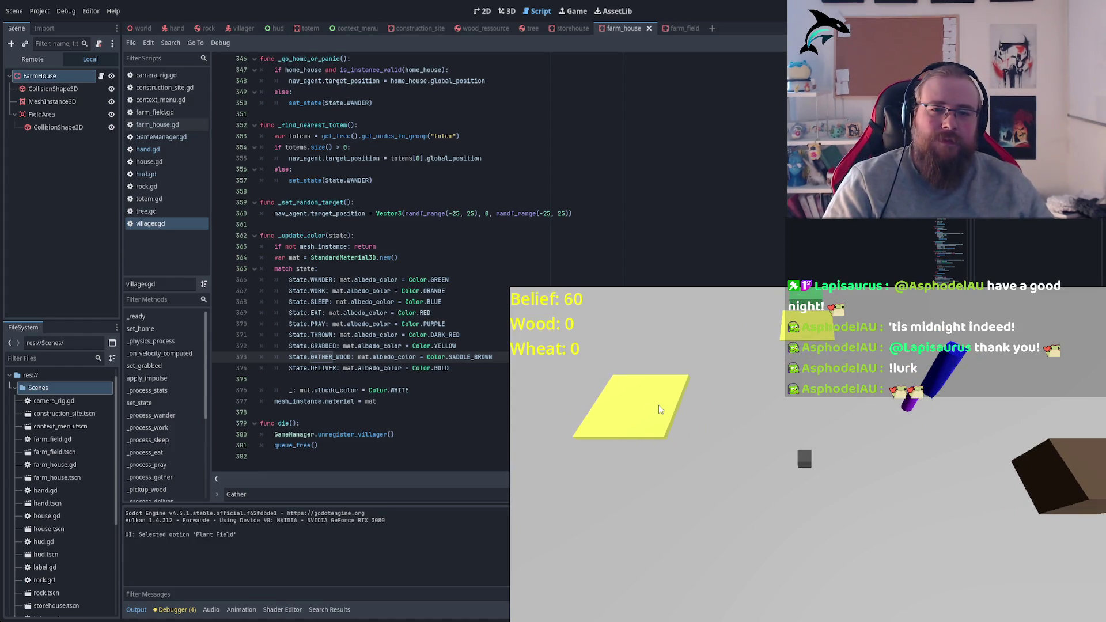
pyautogui.press('a')
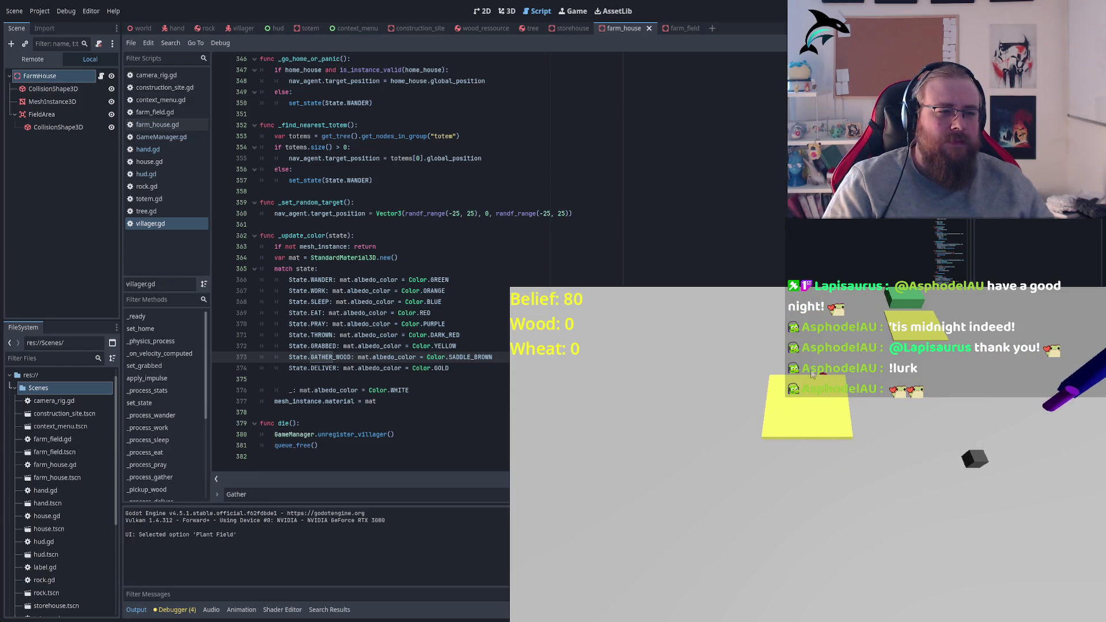
pyautogui.press('w')
pyautogui.press('F8')
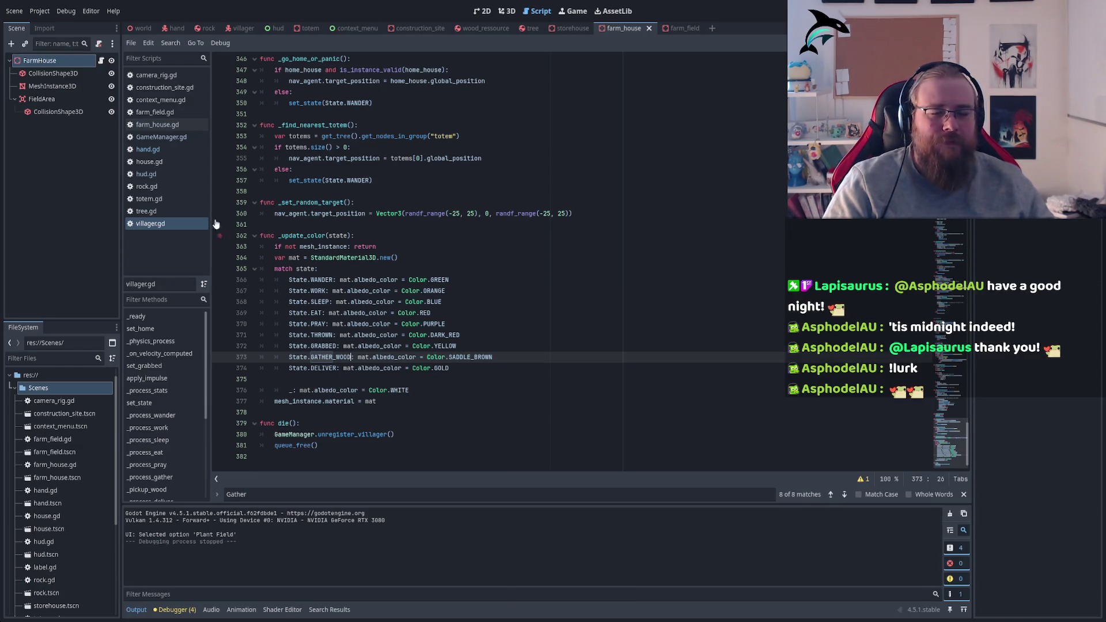
# Open hand.gd and search the script for Vector3 calls
pyautogui.click(148, 150)
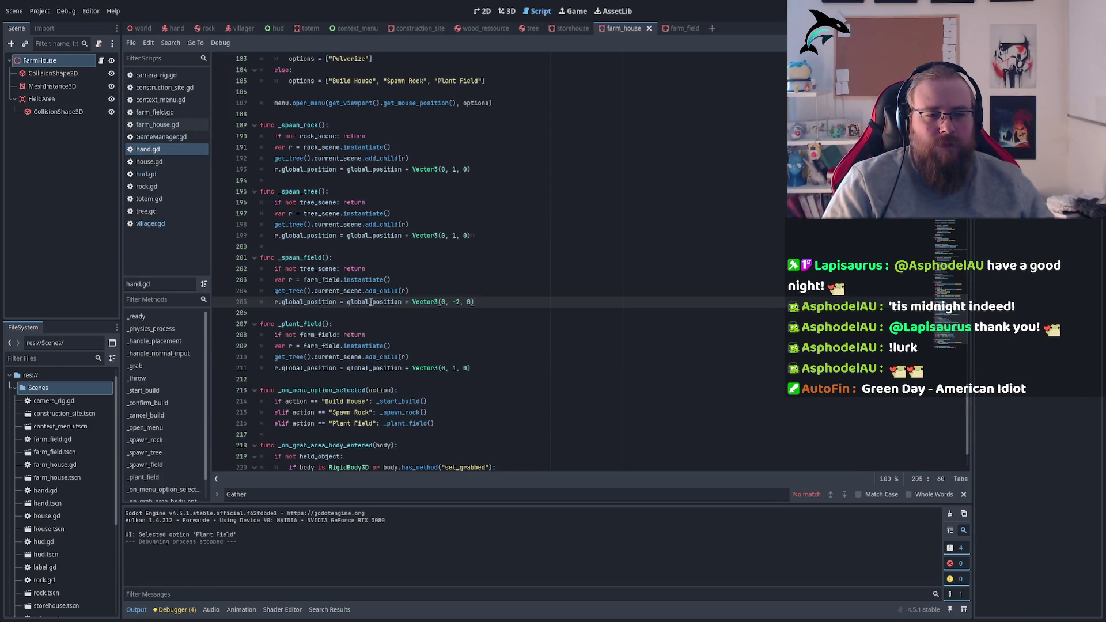
pyautogui.doubleClick(308, 257)
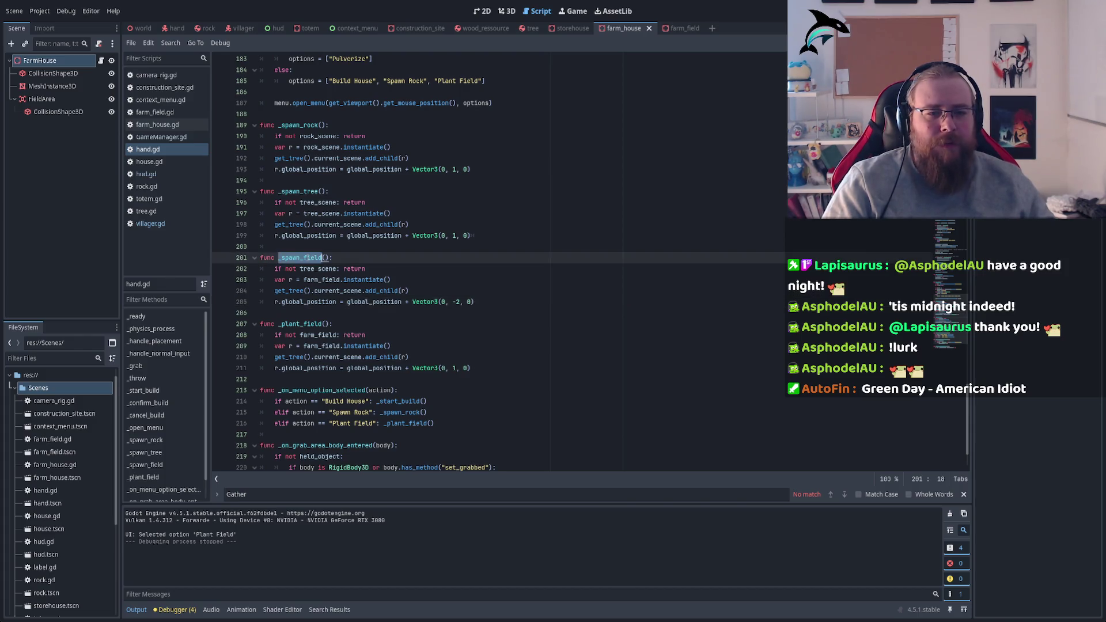
pyautogui.scroll(11, 490, 368)
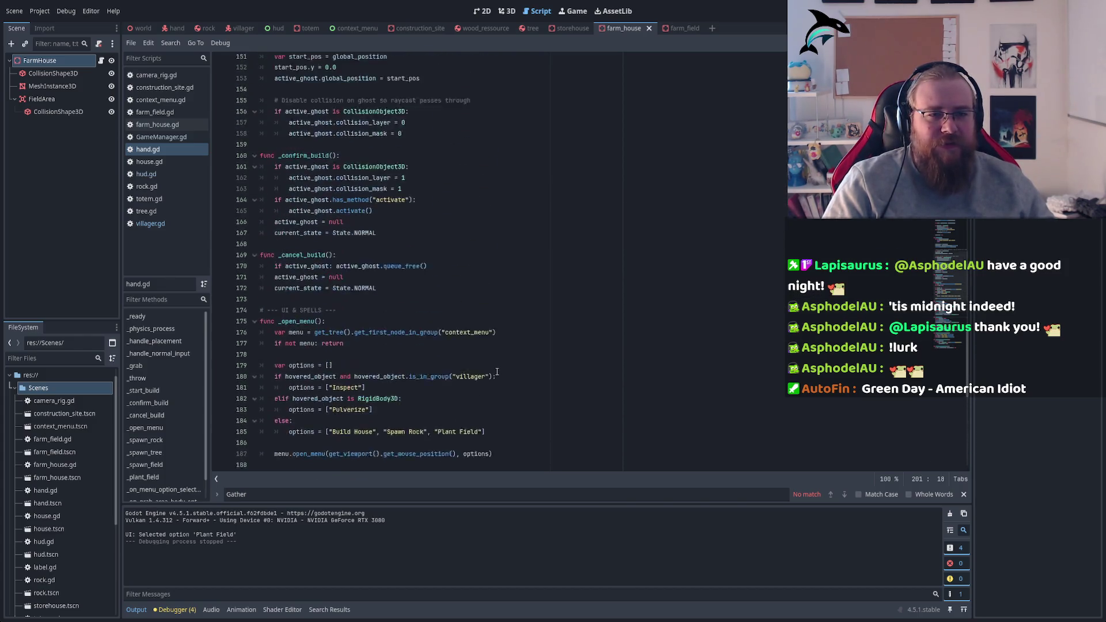
pyautogui.scroll(11, 496, 371)
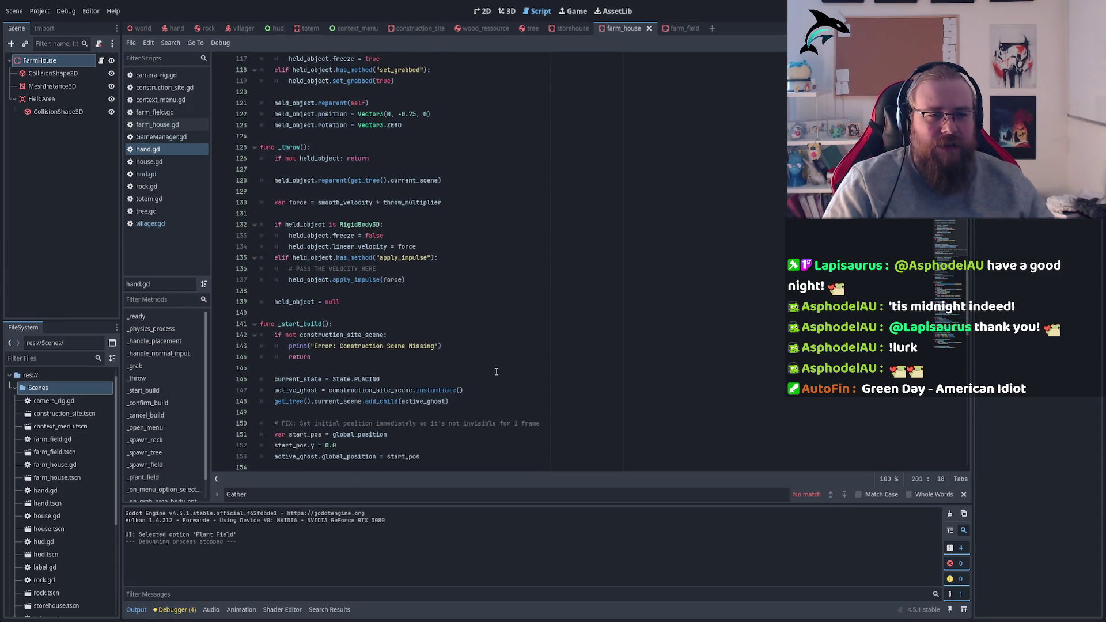
pyautogui.scroll(7, 493, 371)
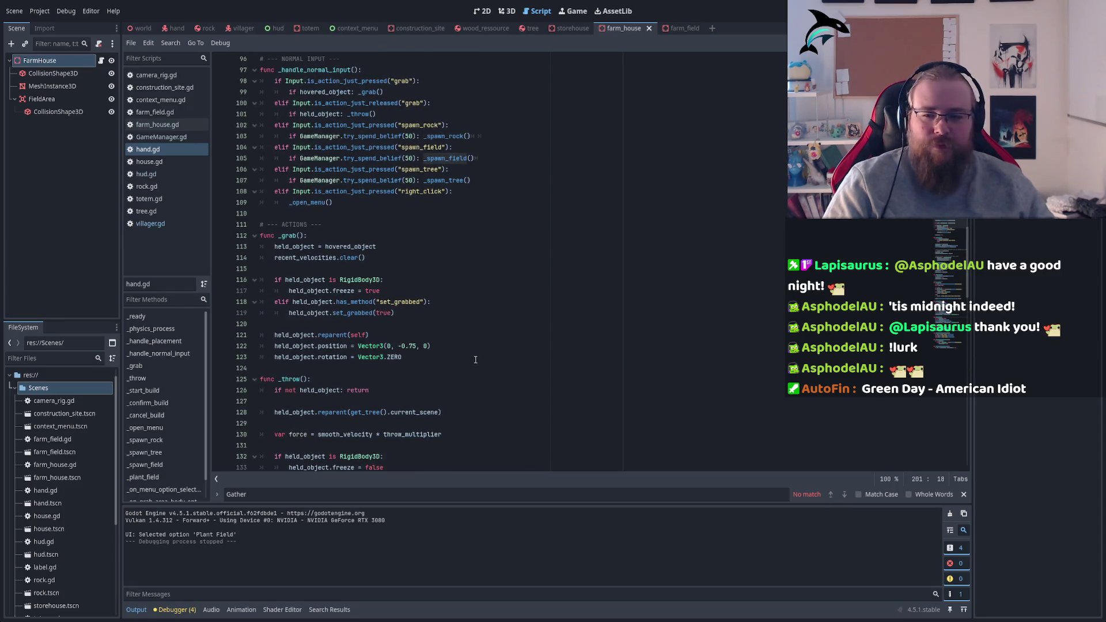
pyautogui.click(476, 358)
pyautogui.hotkey('ctrl', 'f')
pyautogui.write('V')
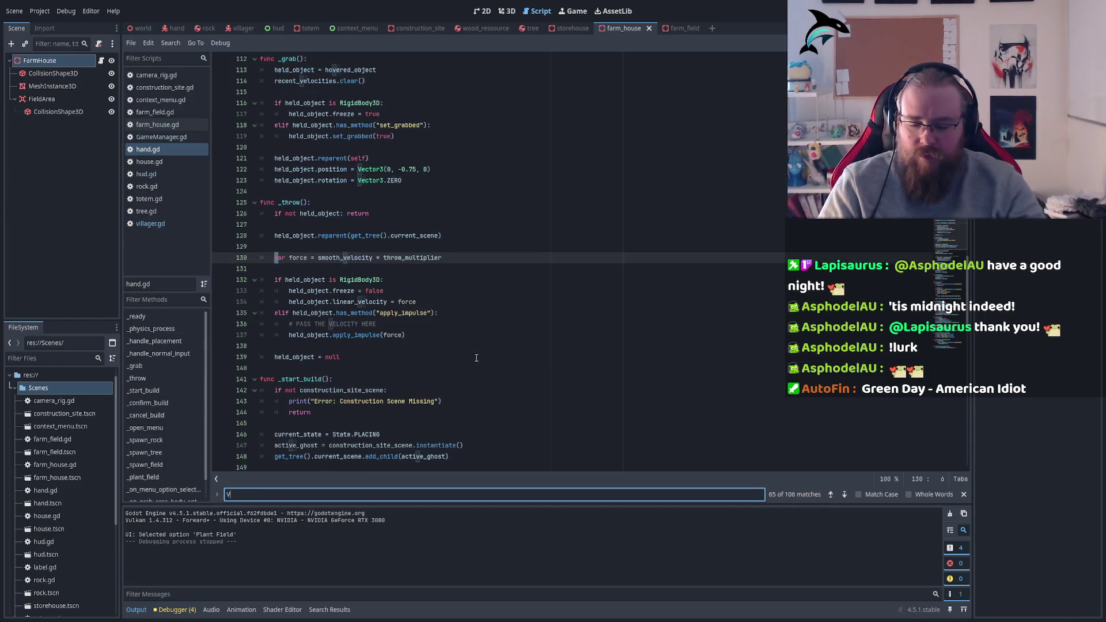
pyautogui.write('Ector3(')
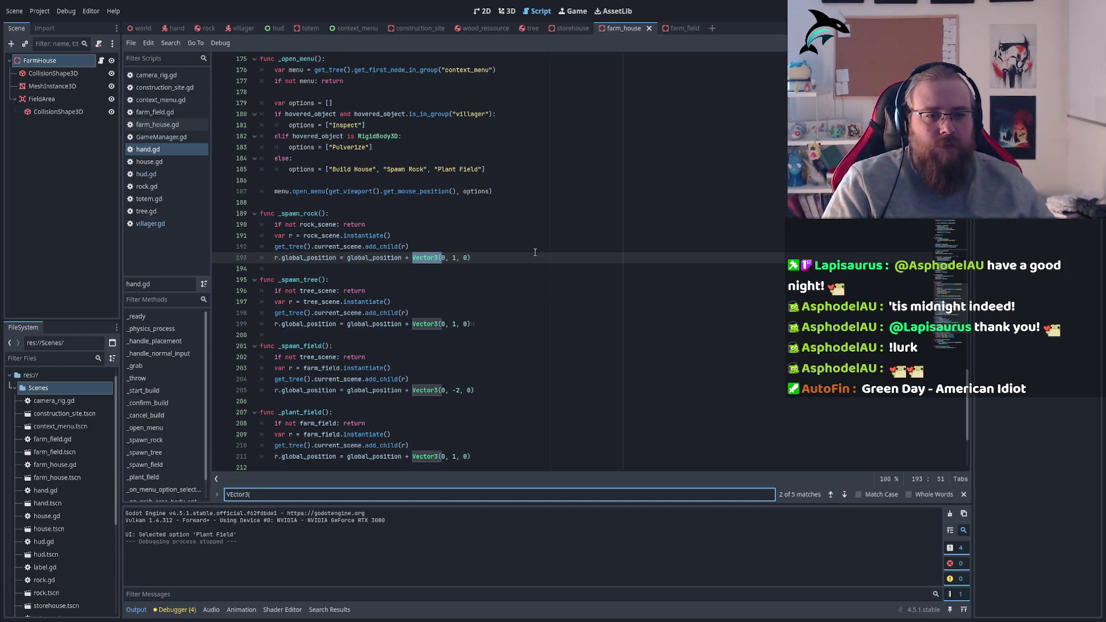
pyautogui.scroll(-3, 534, 254)
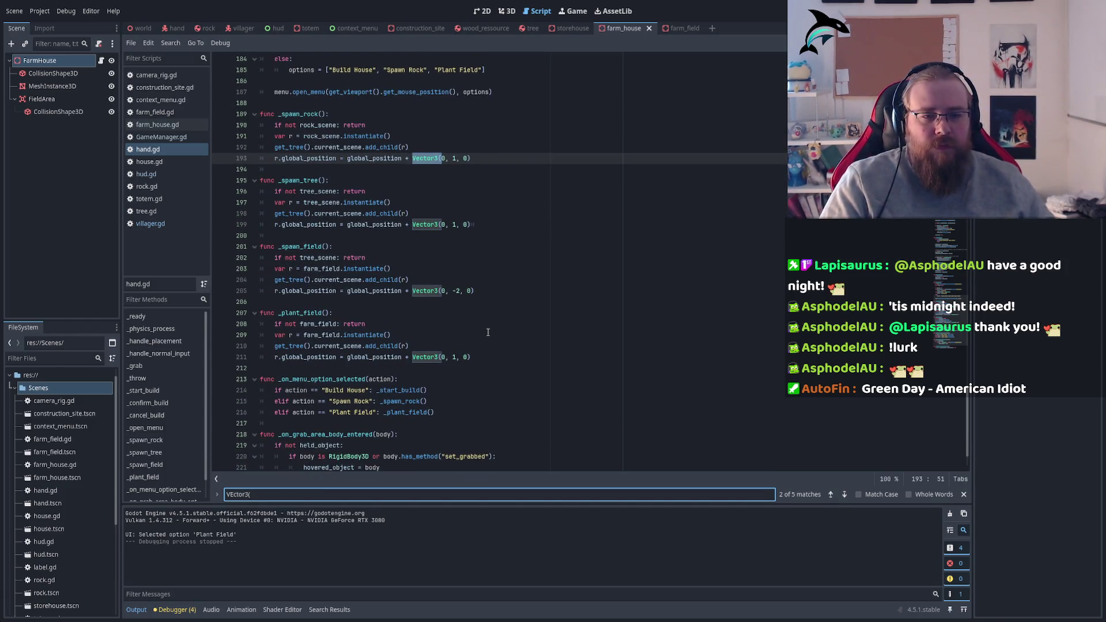
pyautogui.press('BackSpace')
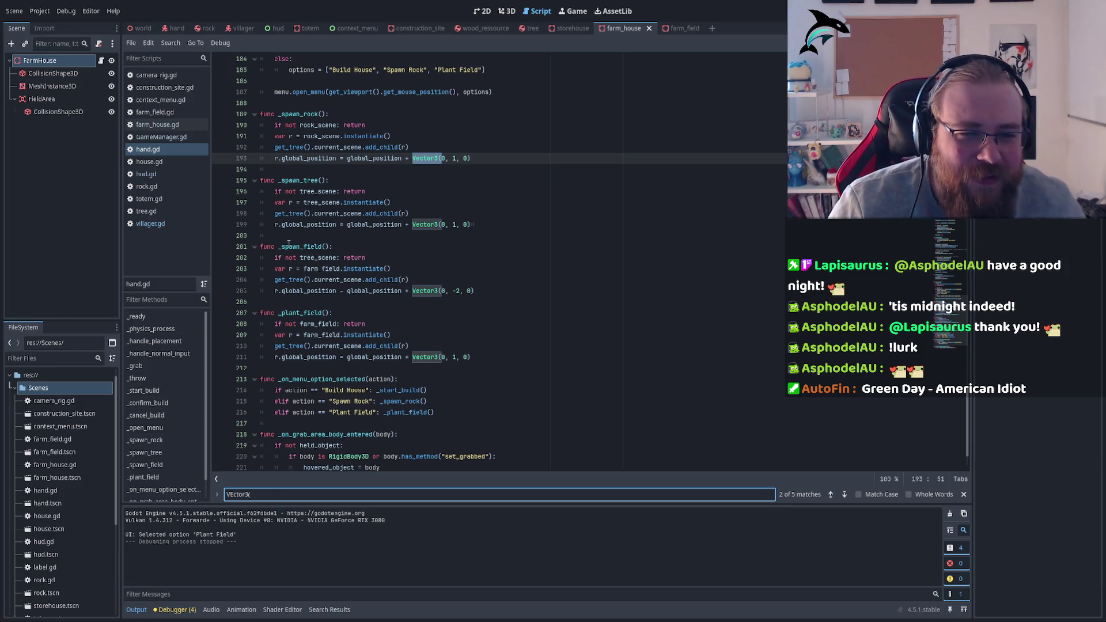
# Set _plant_field's offset to Vector3(0, -2, 0), then run and stop the game
pyautogui.doubleClick(452, 357)
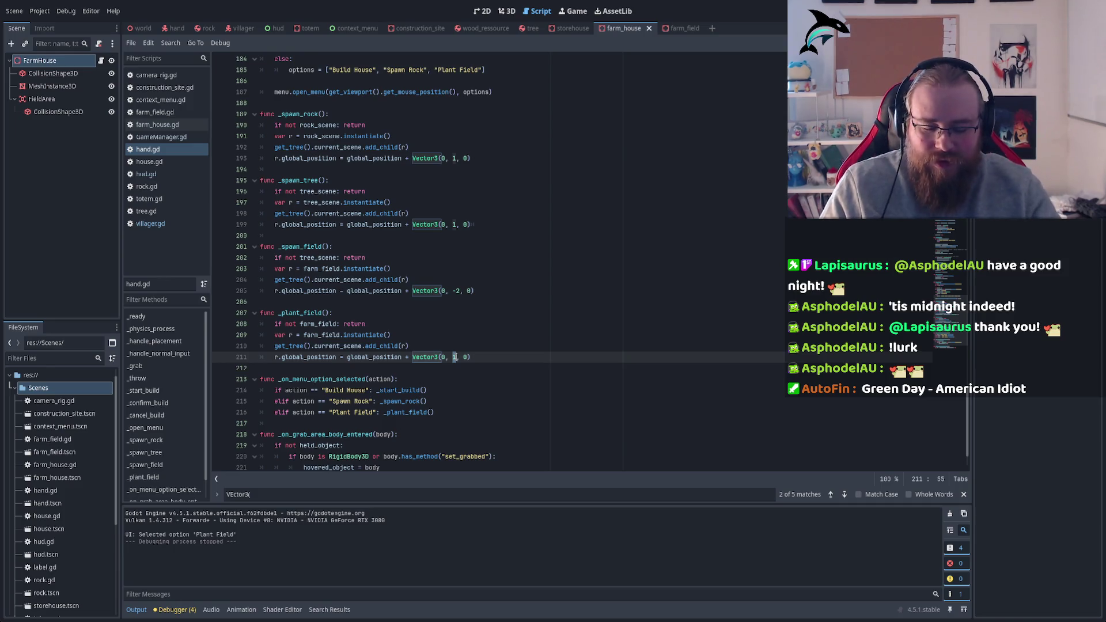
pyautogui.write('-12')
pyautogui.press('BackSpace')
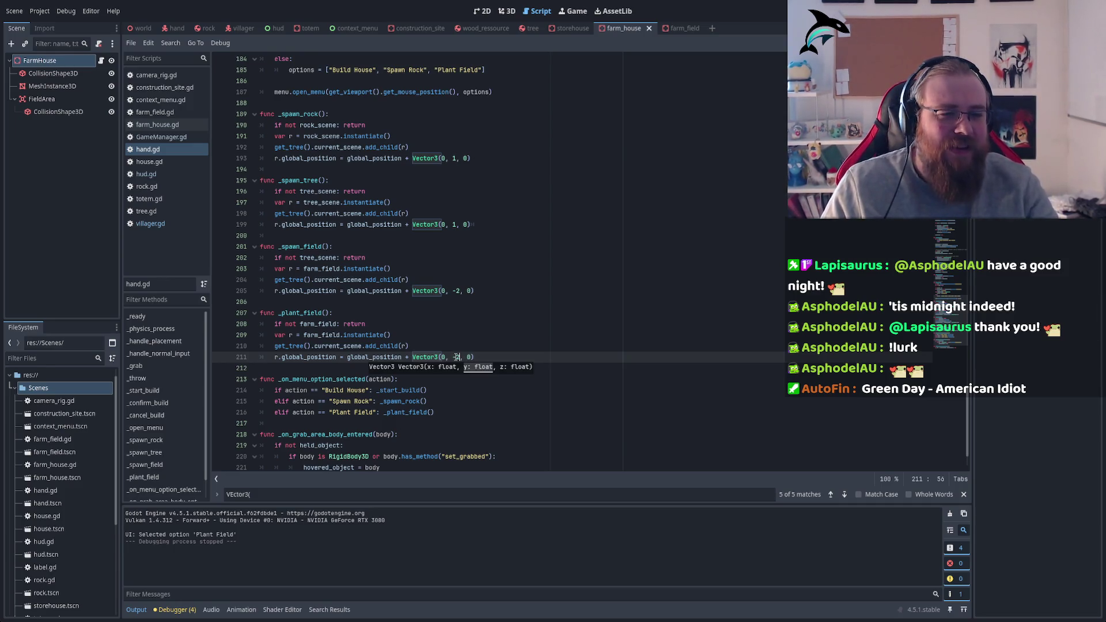
pyautogui.click(474, 303)
pyautogui.press('F5')
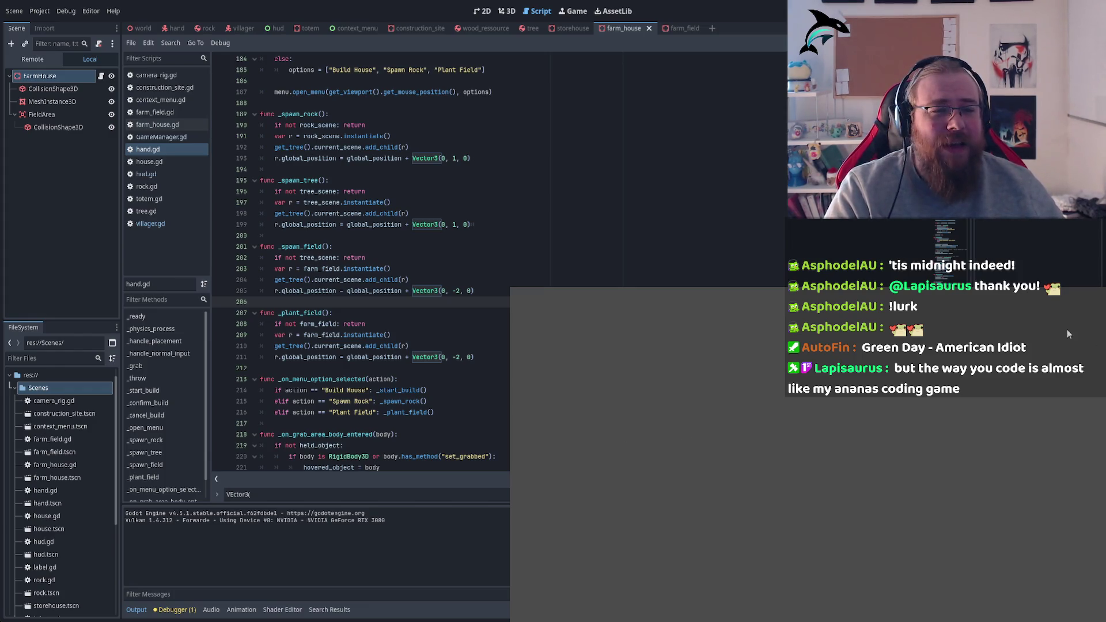
pyautogui.press('F8')
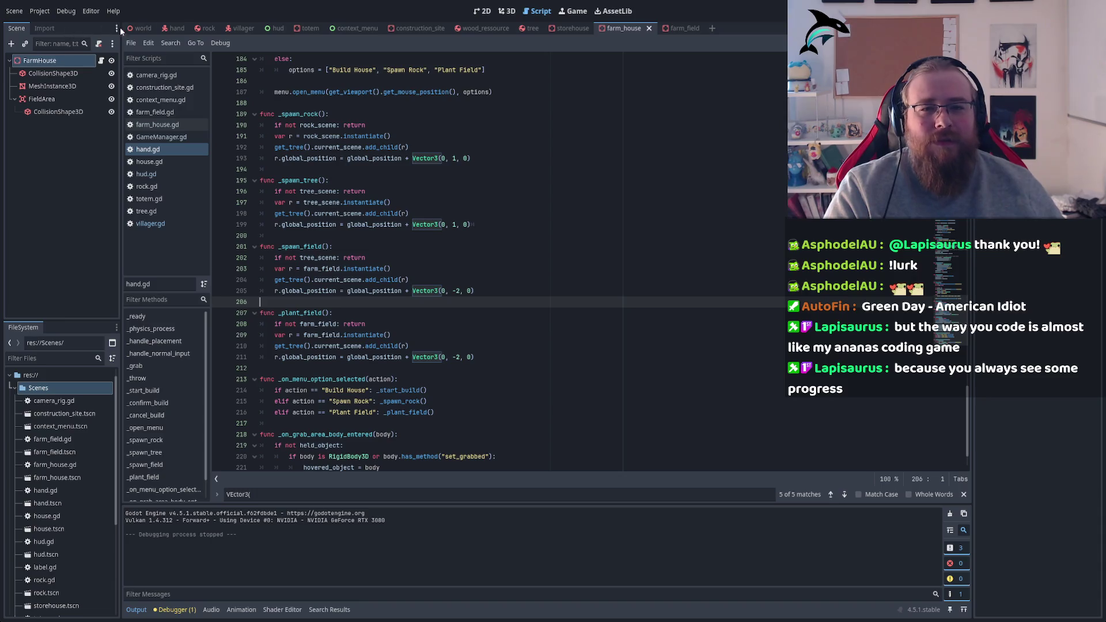
# Launch the game from the world scene and plant a farm field
pyautogui.click(135, 30)
pyautogui.click(474, 274)
pyautogui.press('F5')
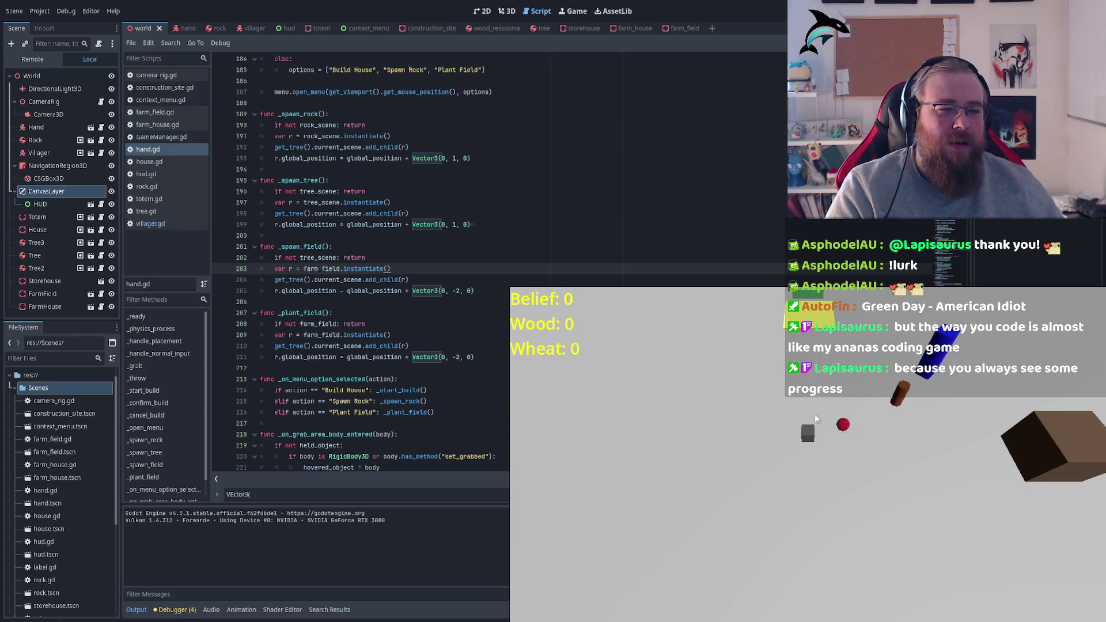
pyautogui.press('w')
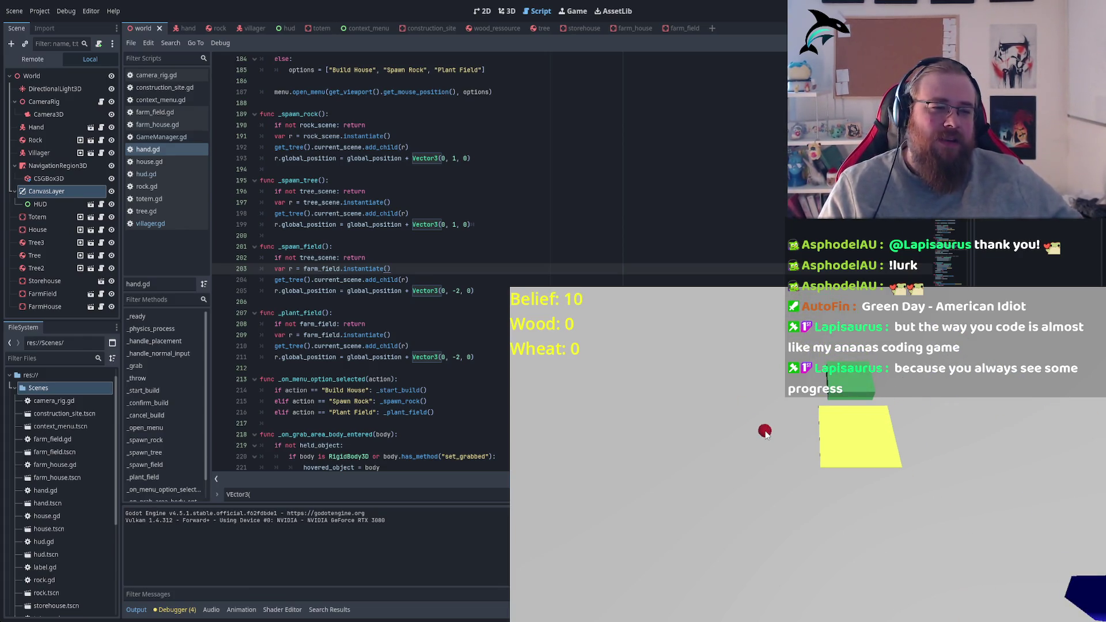
pyautogui.rightClick(790, 439)
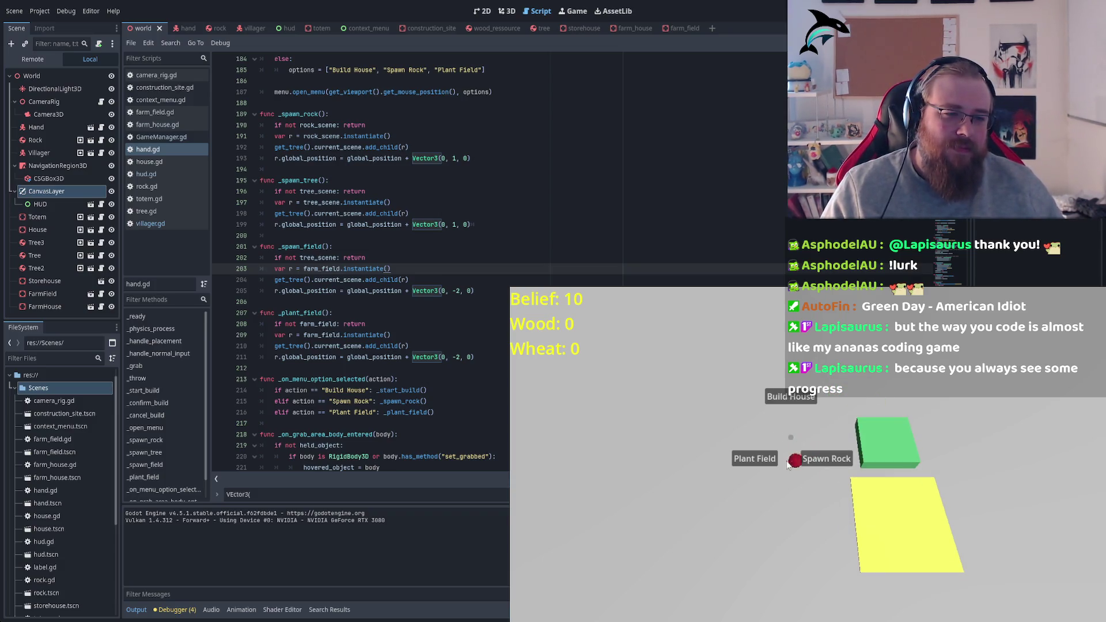
pyautogui.click(760, 458)
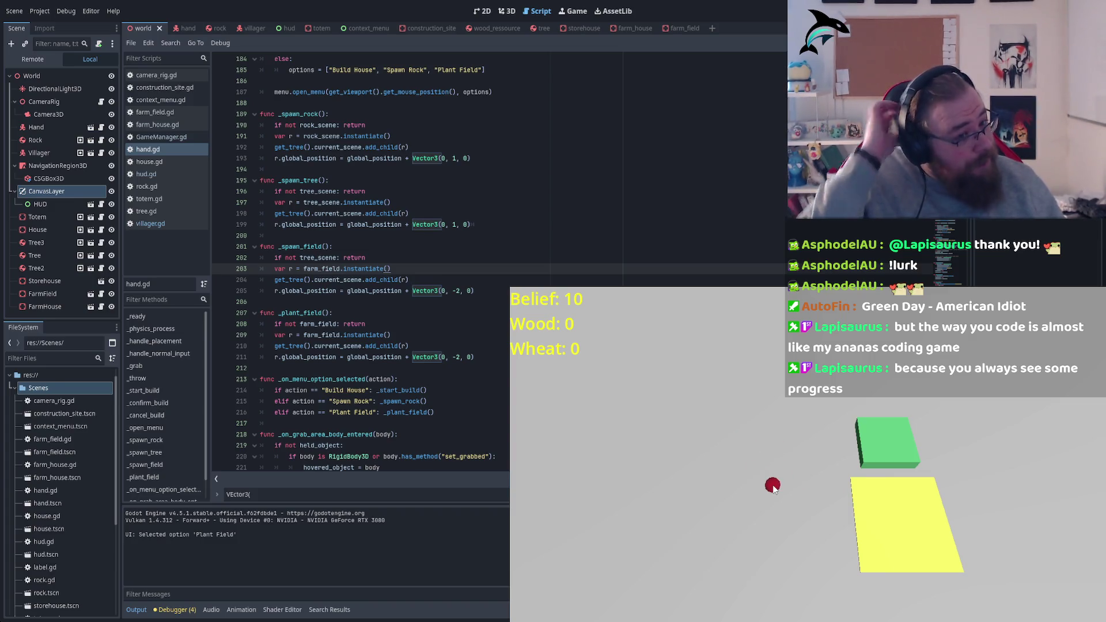
# Plant a second farm field nearby, then stop the game
pyautogui.press('s')
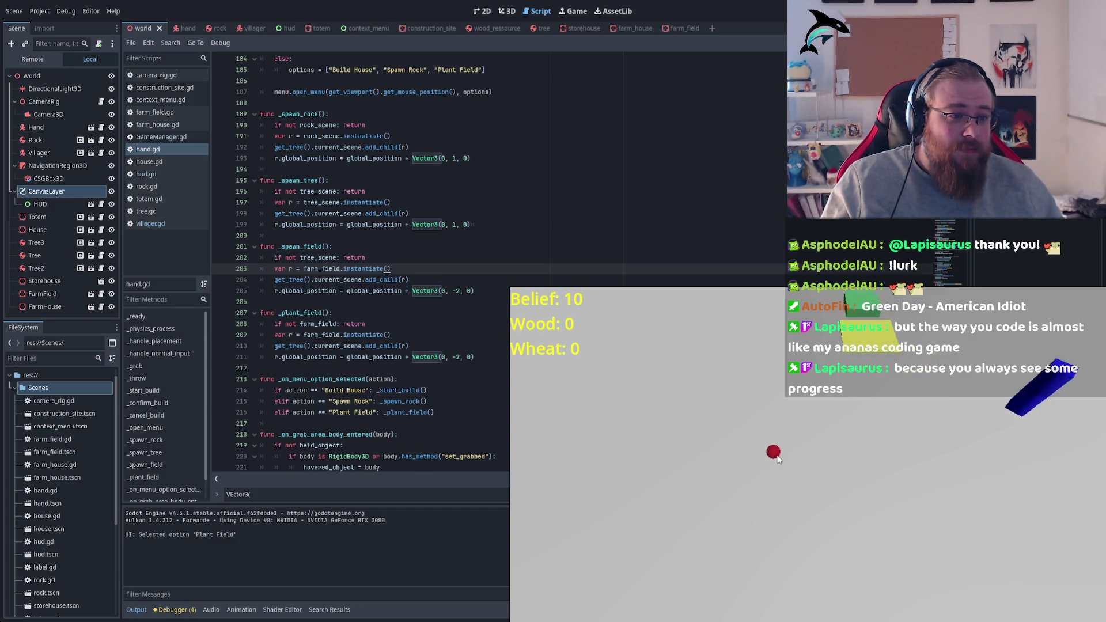
pyautogui.press('w')
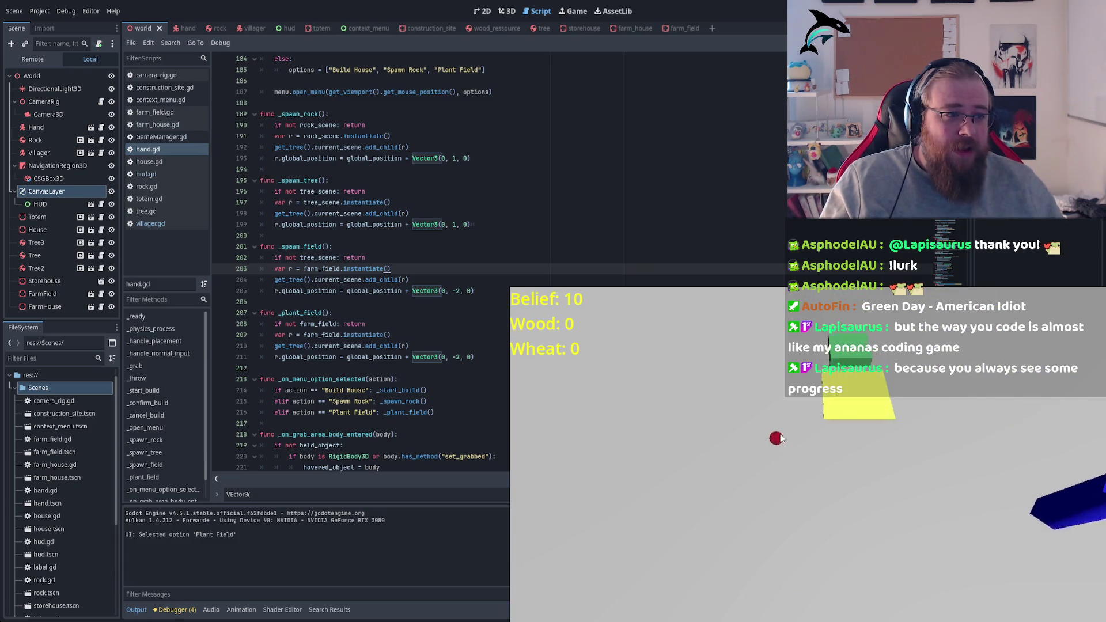
pyautogui.rightClick(772, 444)
pyautogui.click(724, 450)
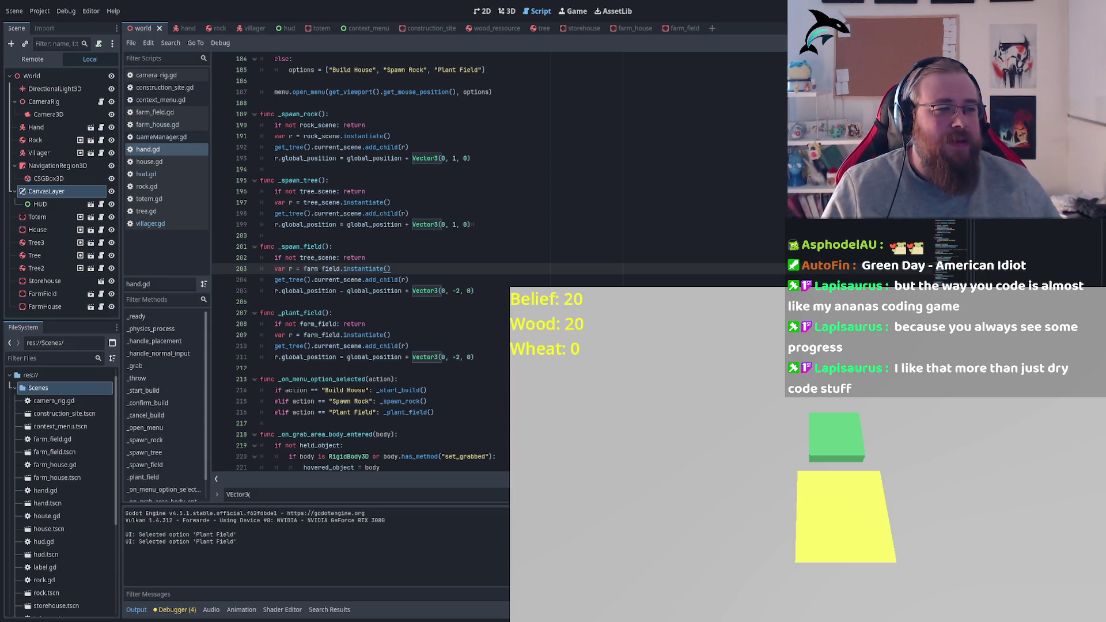
pyautogui.press('F8')
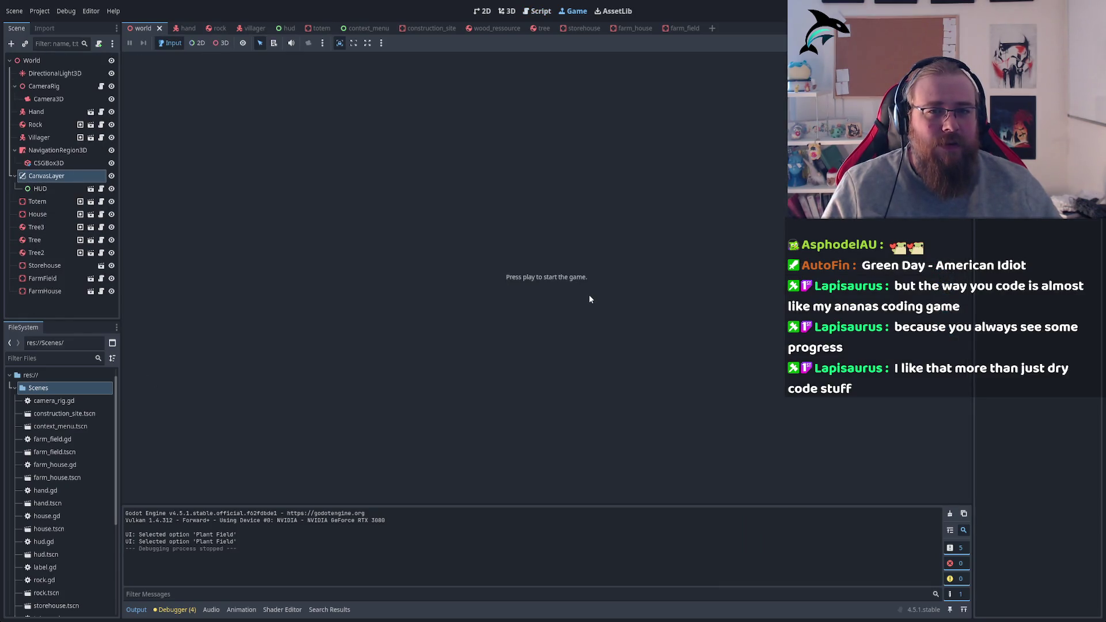
# Change the -2 offset to -1 in both _spawn_field and _plant_field, then run the game
pyautogui.click(538, 11)
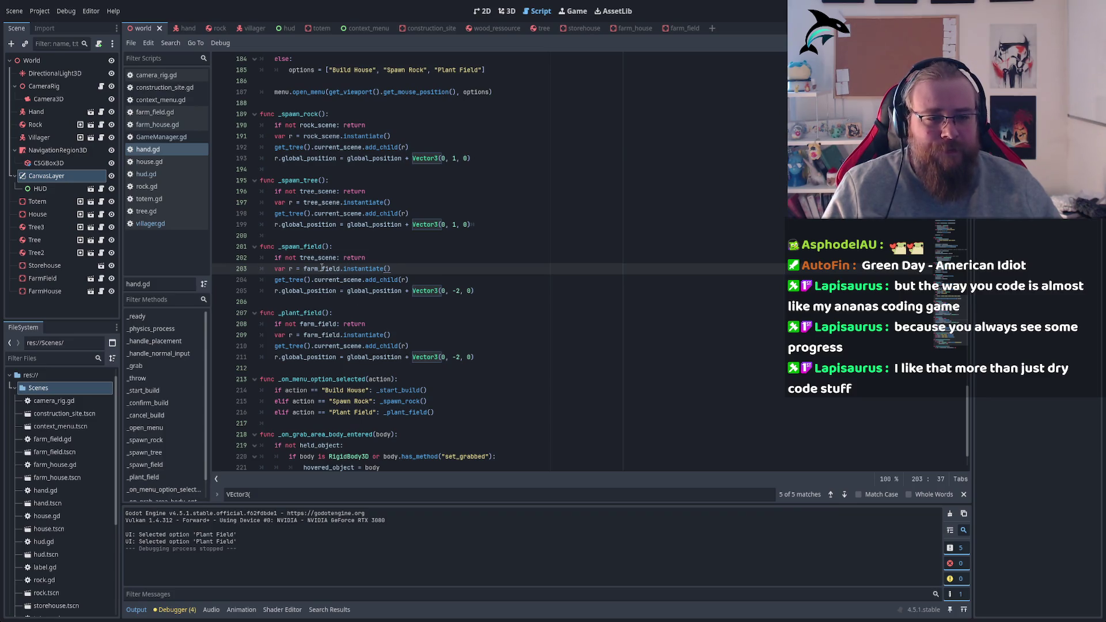
pyautogui.doubleClick(458, 291)
pyautogui.write('1')
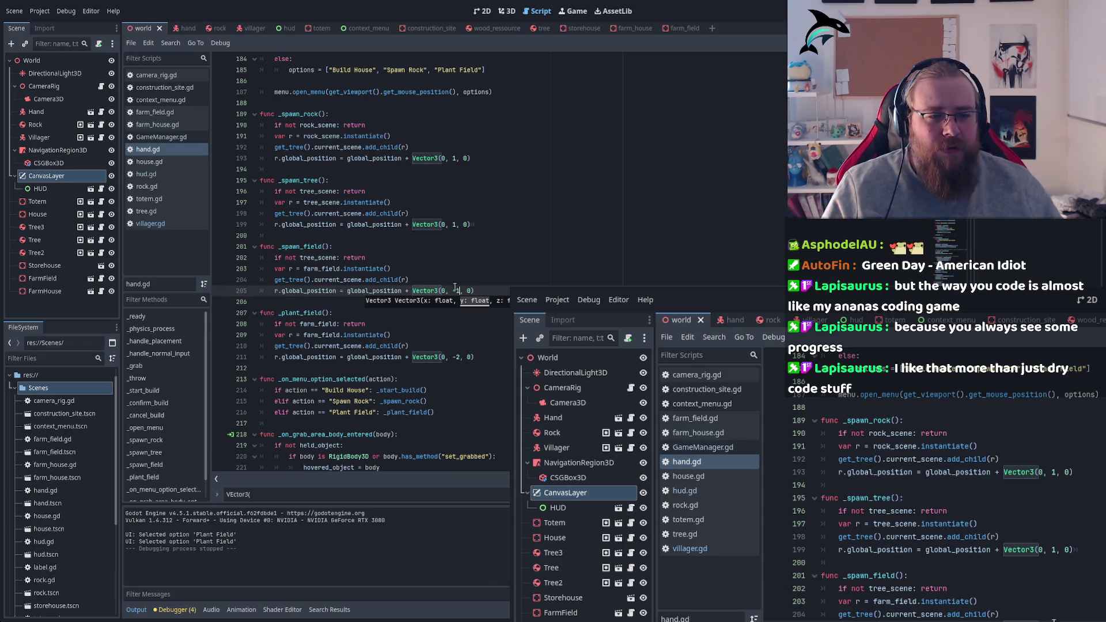
pyautogui.doubleClick(459, 357)
pyautogui.write('1')
pyautogui.press('F5')
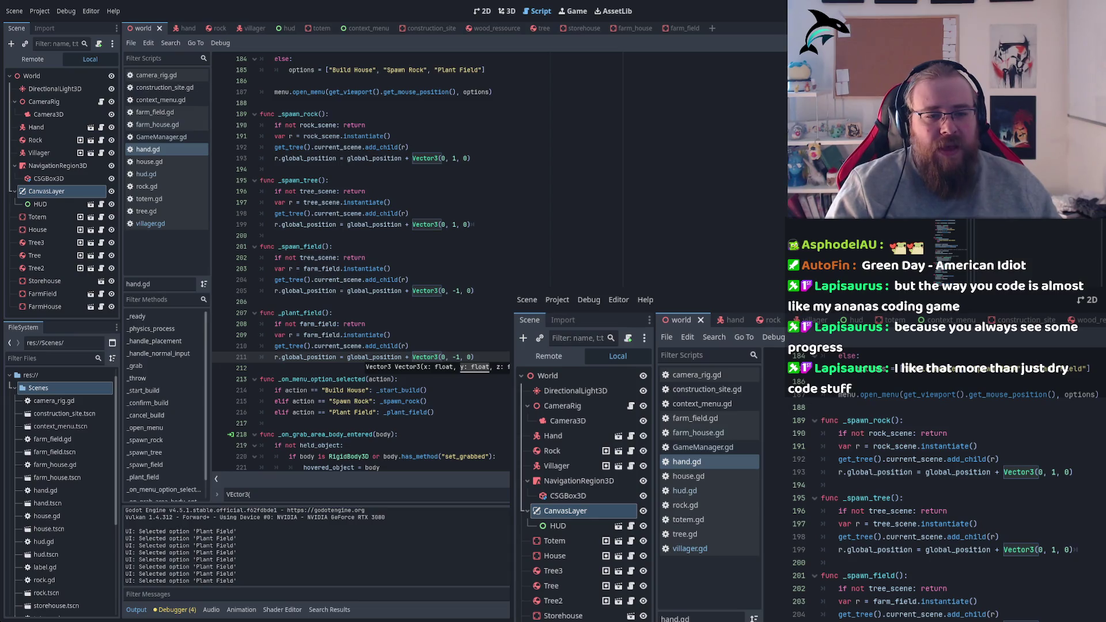
# Go to the _plant_field function header in hand.gd and select its name
pyautogui.click(343, 323)
pyautogui.click(300, 313)
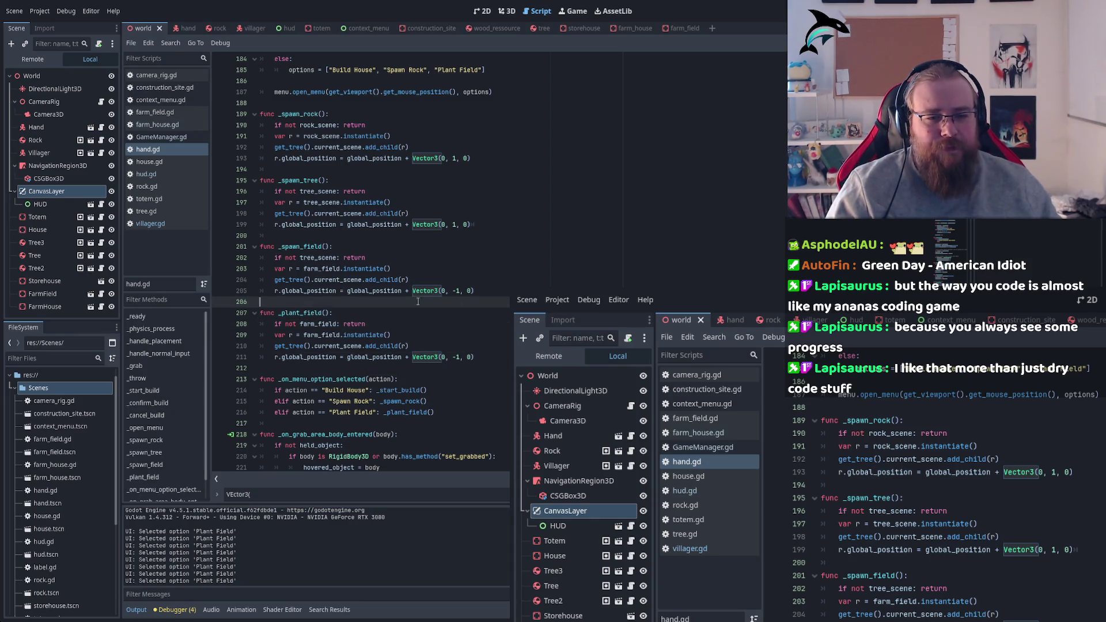
pyautogui.doubleClick(294, 312)
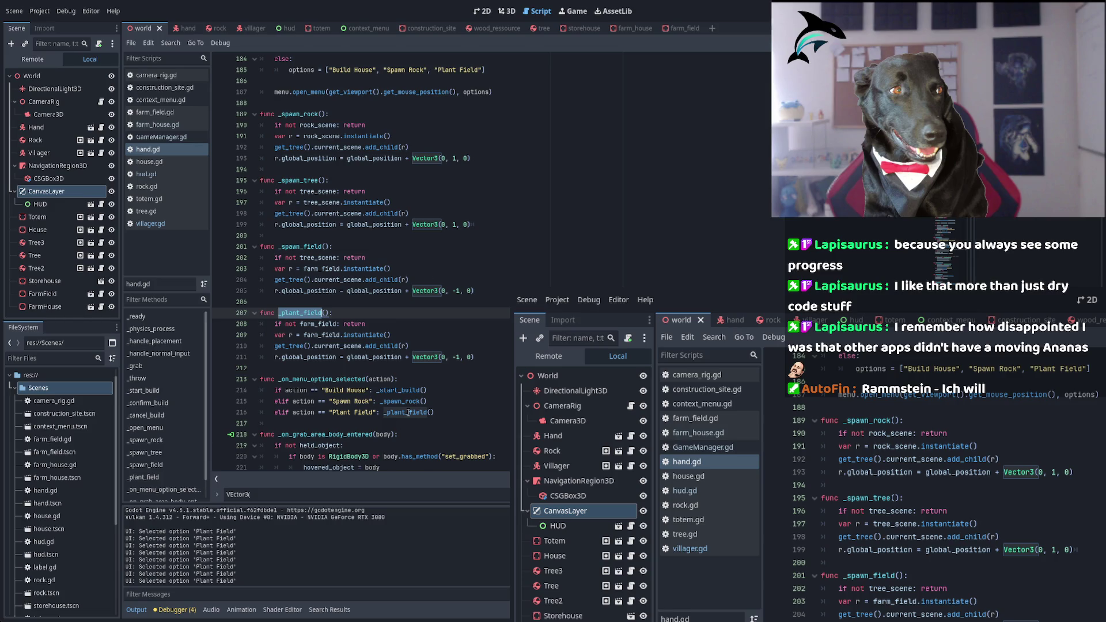
pyautogui.click(408, 424)
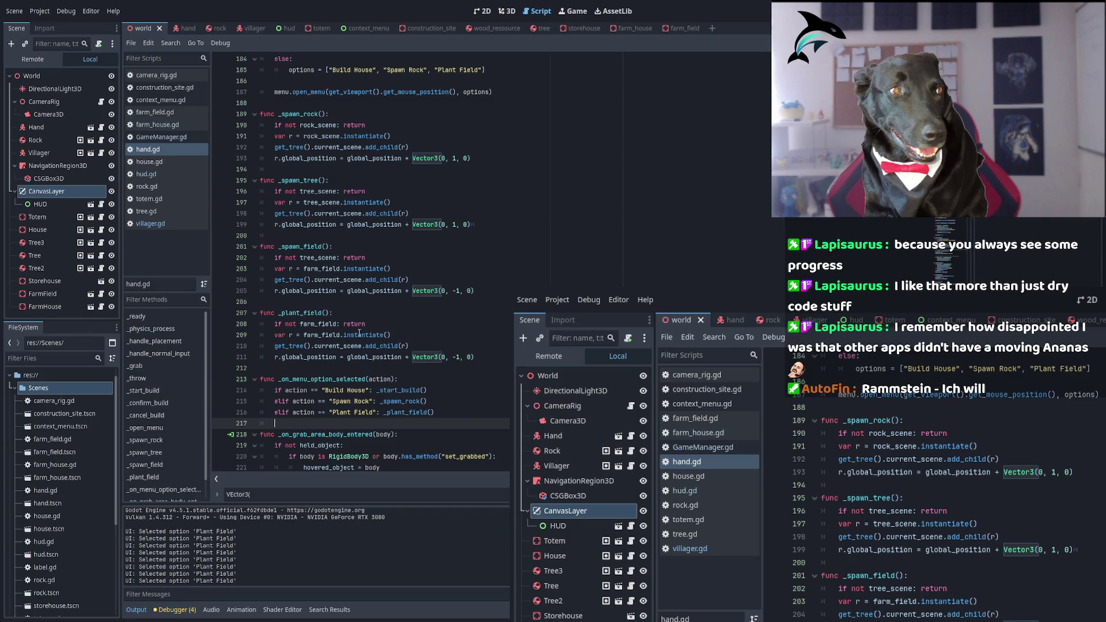
pyautogui.scroll(-2, 359, 333)
pyautogui.scroll(5, 488, 345)
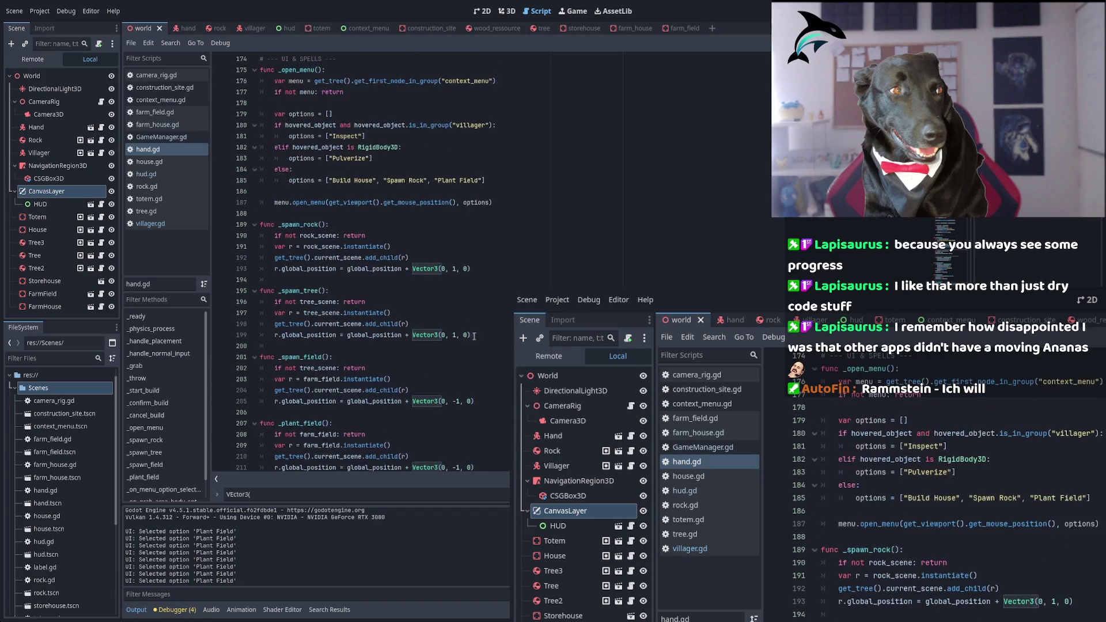
pyautogui.click(166, 101)
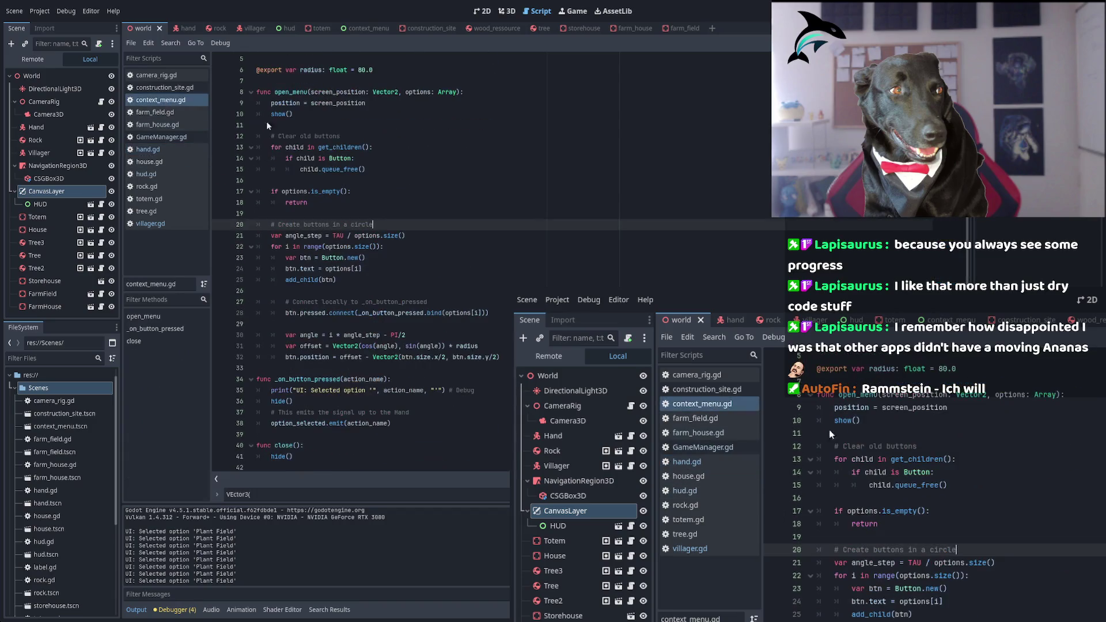
pyautogui.click(148, 149)
pyautogui.scroll(8, 481, 347)
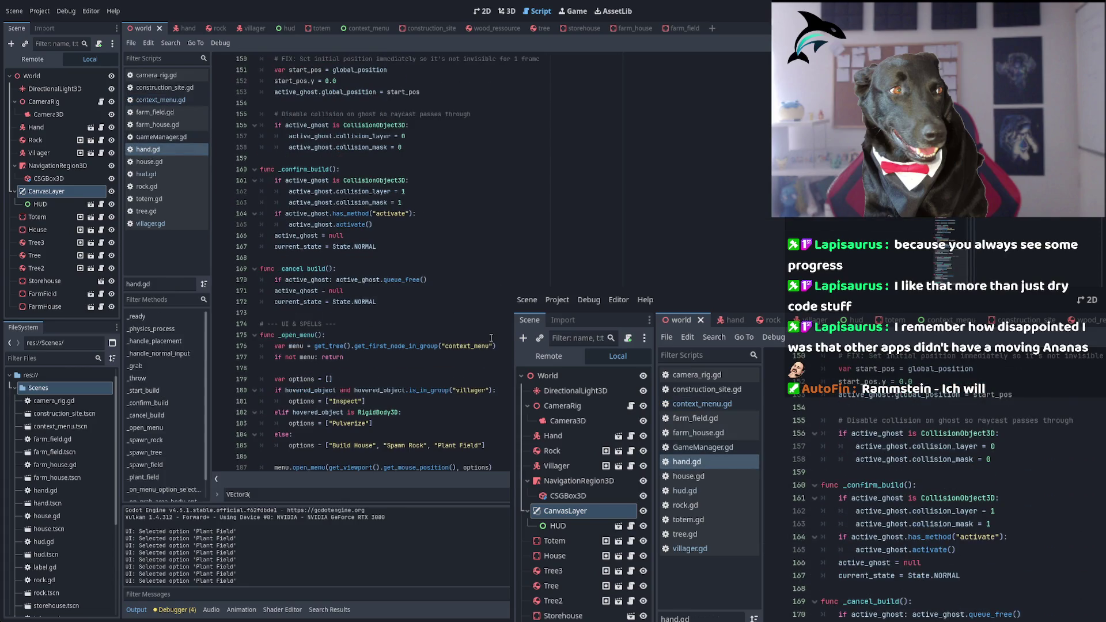
pyautogui.scroll(11, 491, 340)
pyautogui.scroll(-20, 490, 353)
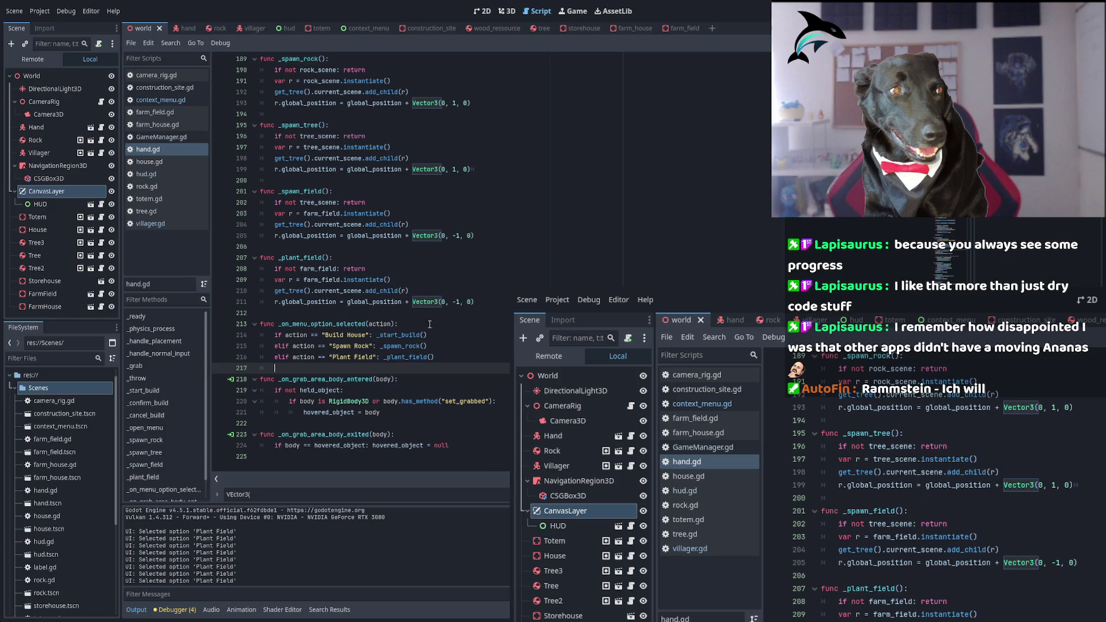
pyautogui.doubleClick(300, 191)
pyautogui.hotkey('ctrl', 'f')
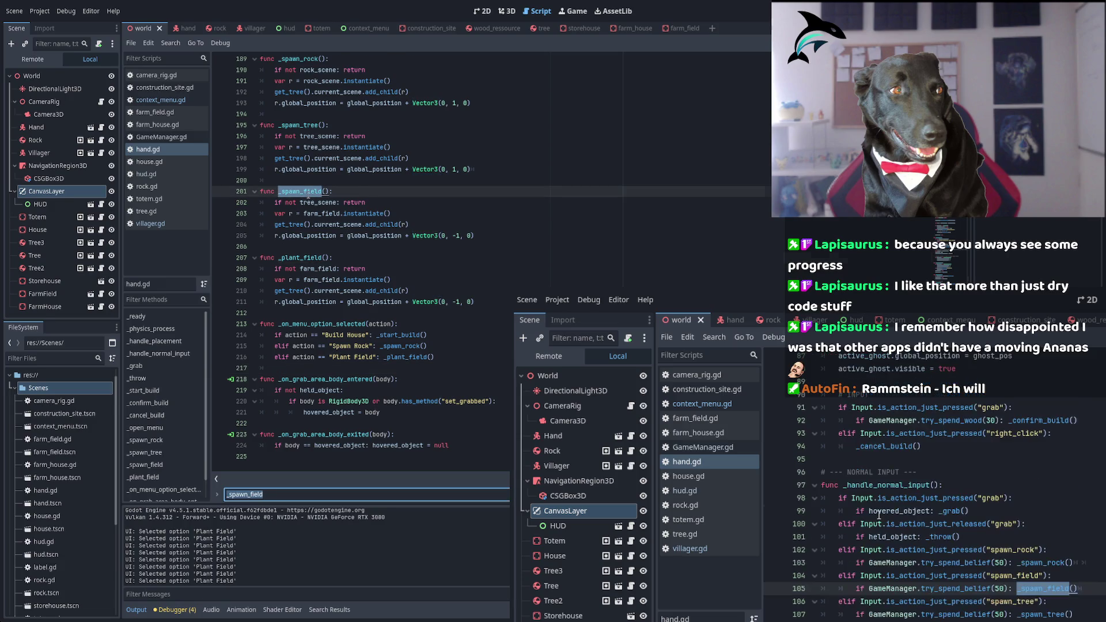
pyautogui.press('Return')
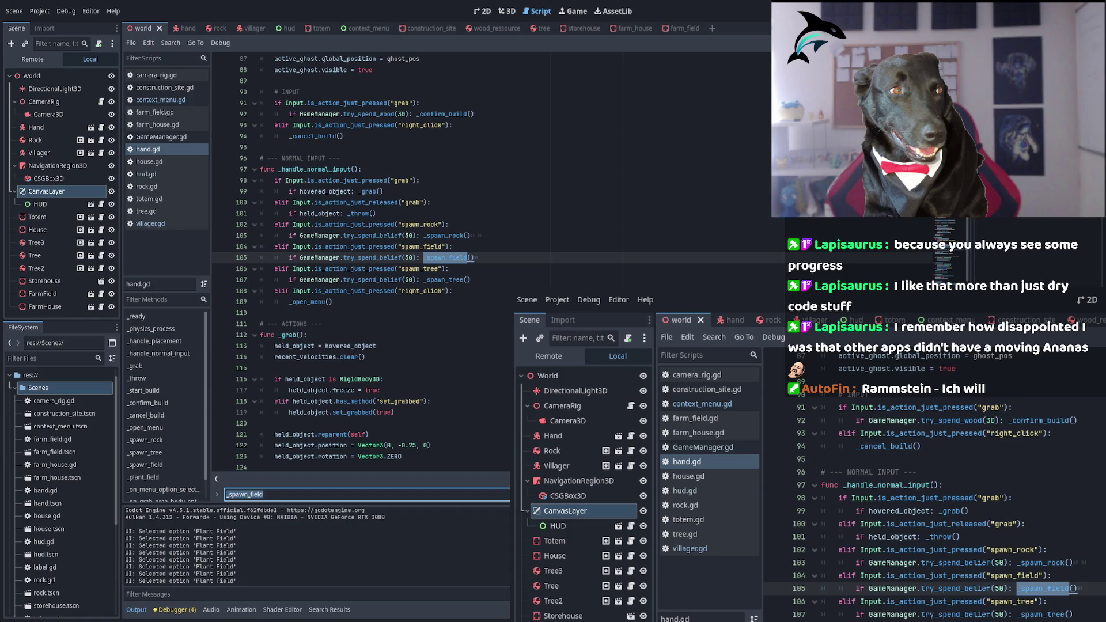
pyautogui.scroll(-2, 360, 259)
pyautogui.scroll(-20, 360, 259)
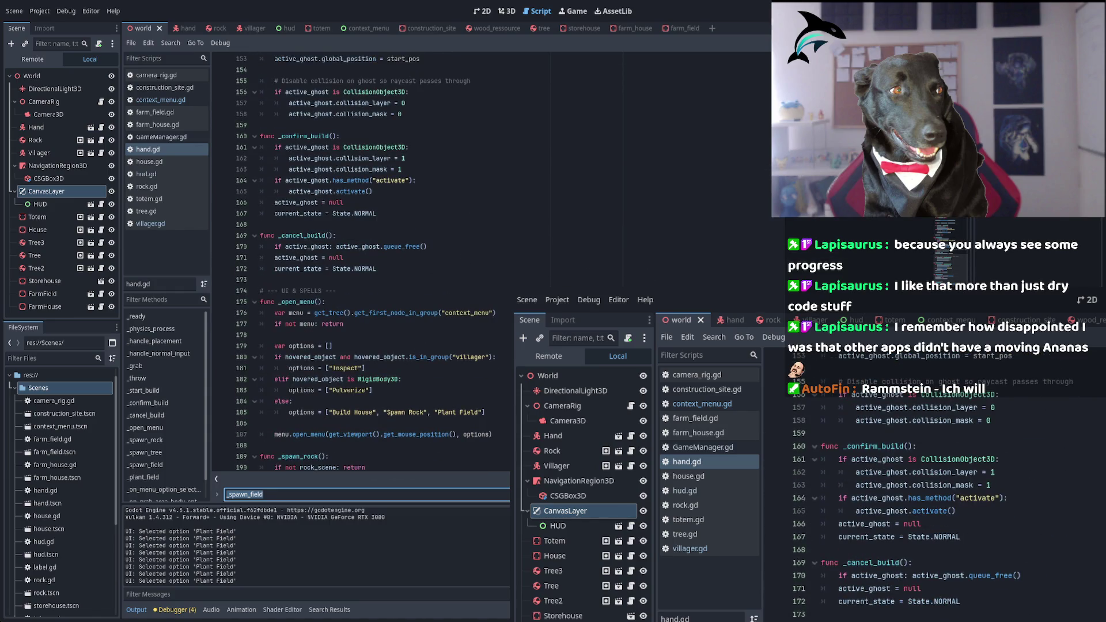
pyautogui.press('Return')
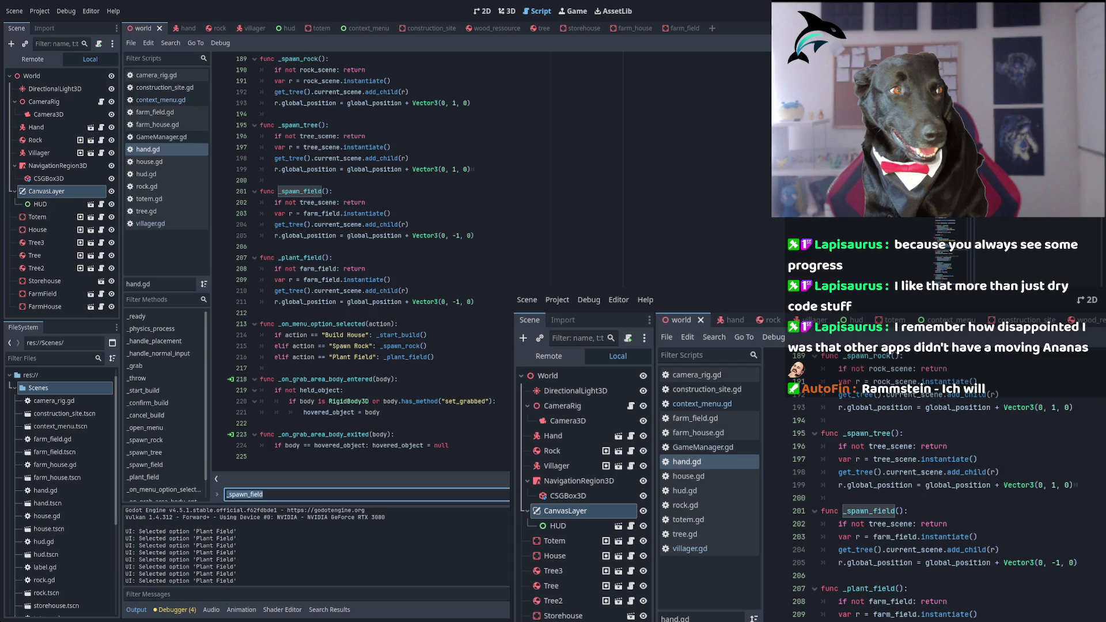
pyautogui.scroll(5, 360, 259)
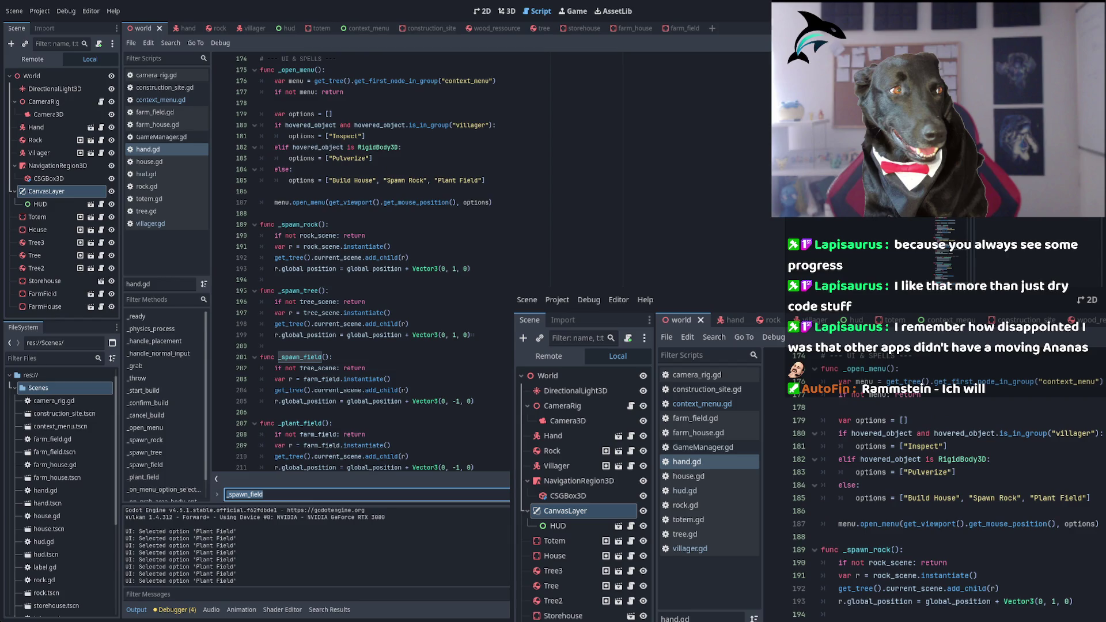
pyautogui.scroll(-5, 359, 259)
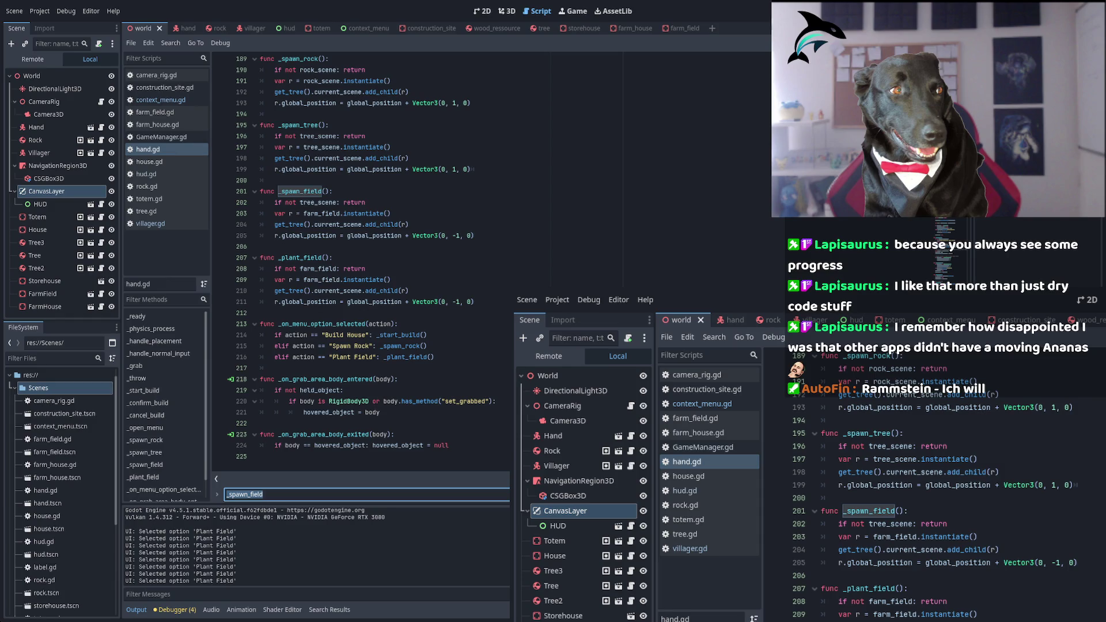
pyautogui.scroll(1, 360, 259)
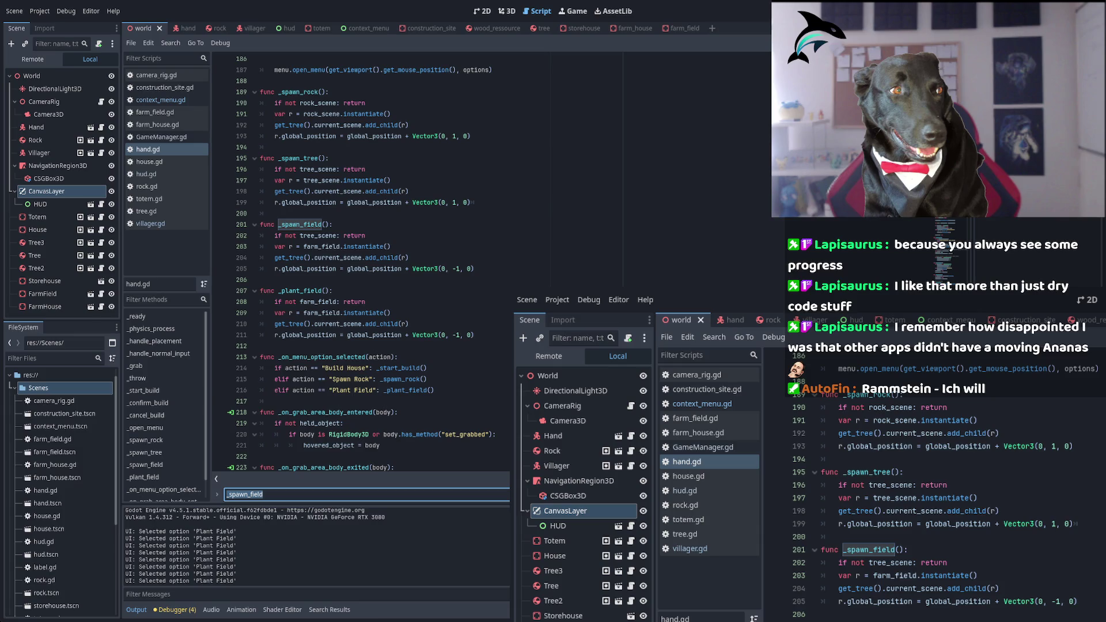
pyautogui.scroll(12, 360, 259)
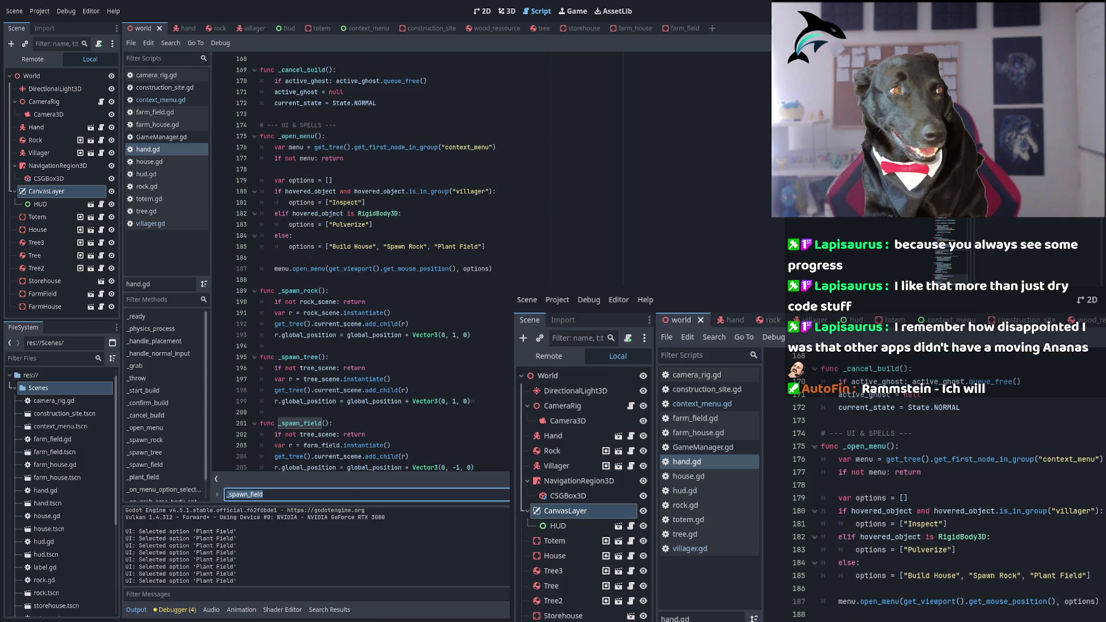
pyautogui.scroll(4, 360, 259)
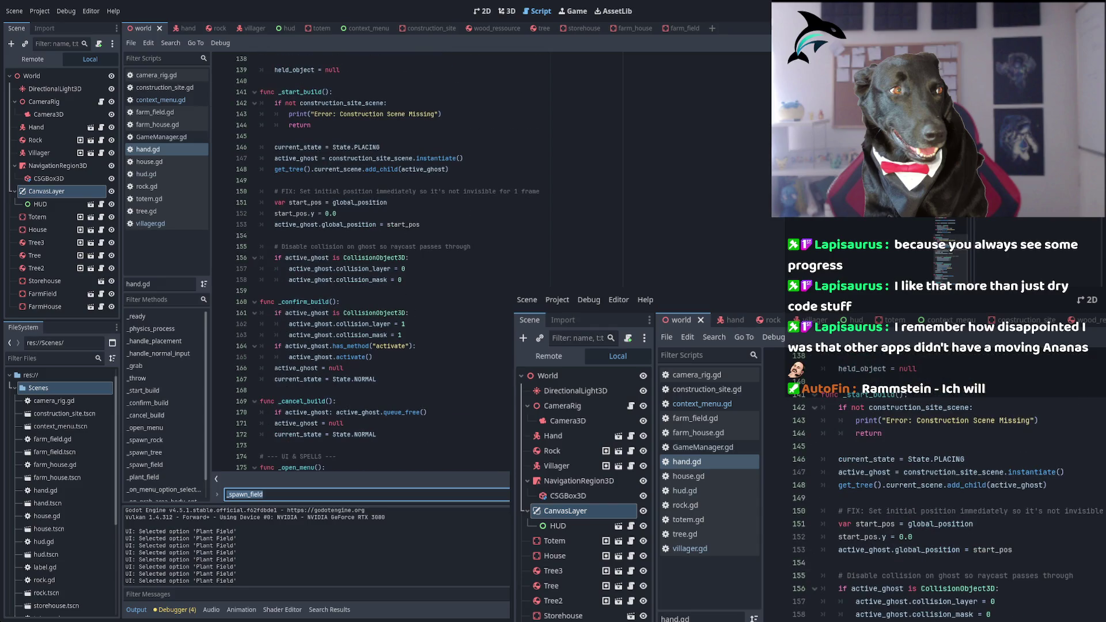
pyautogui.doubleClick(303, 301)
pyautogui.scroll(5, 370, 316)
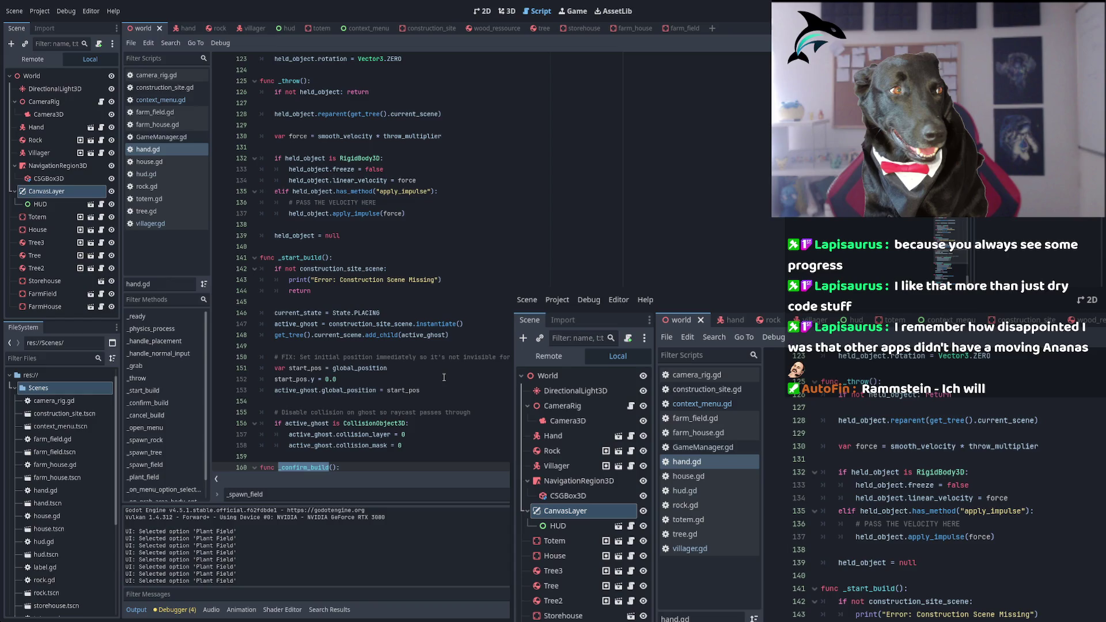
pyautogui.scroll(-2, 447, 364)
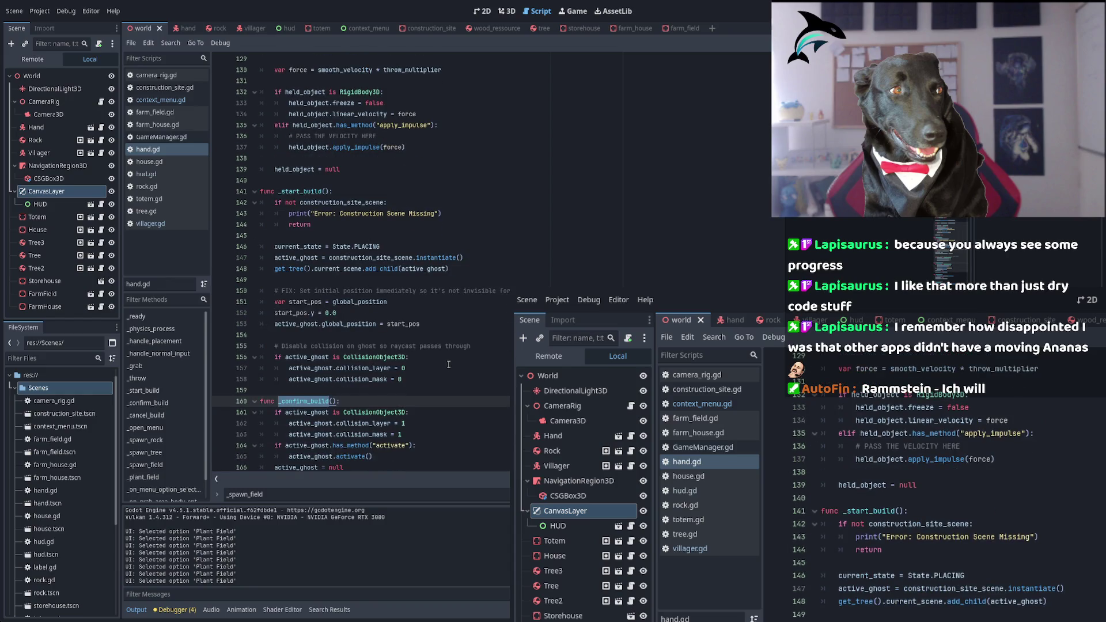
pyautogui.scroll(8, 448, 364)
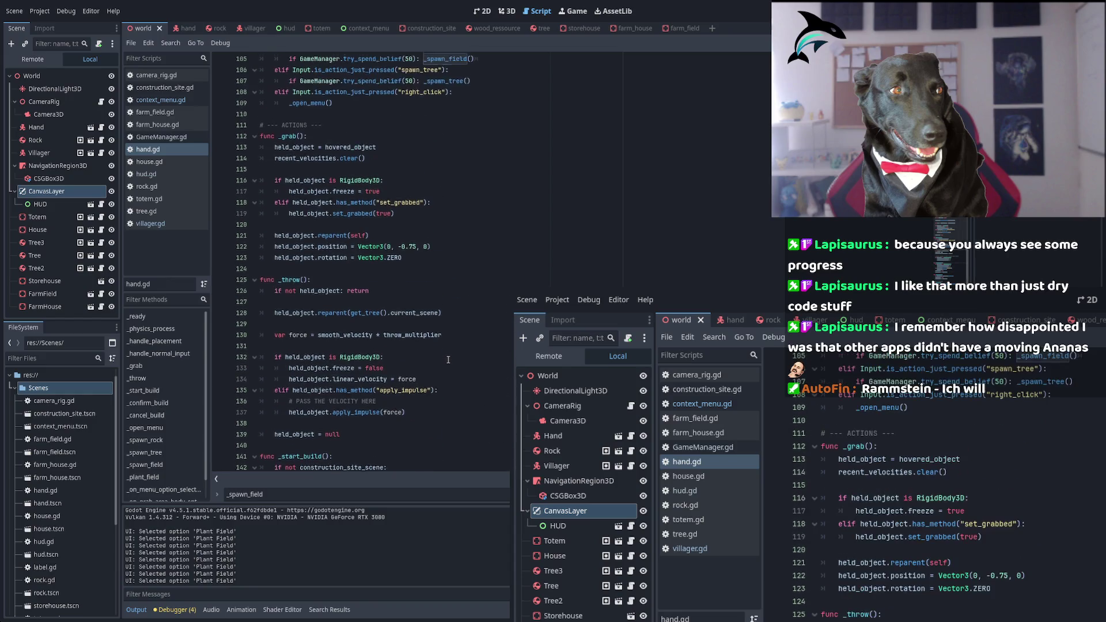
pyautogui.scroll(8, 425, 361)
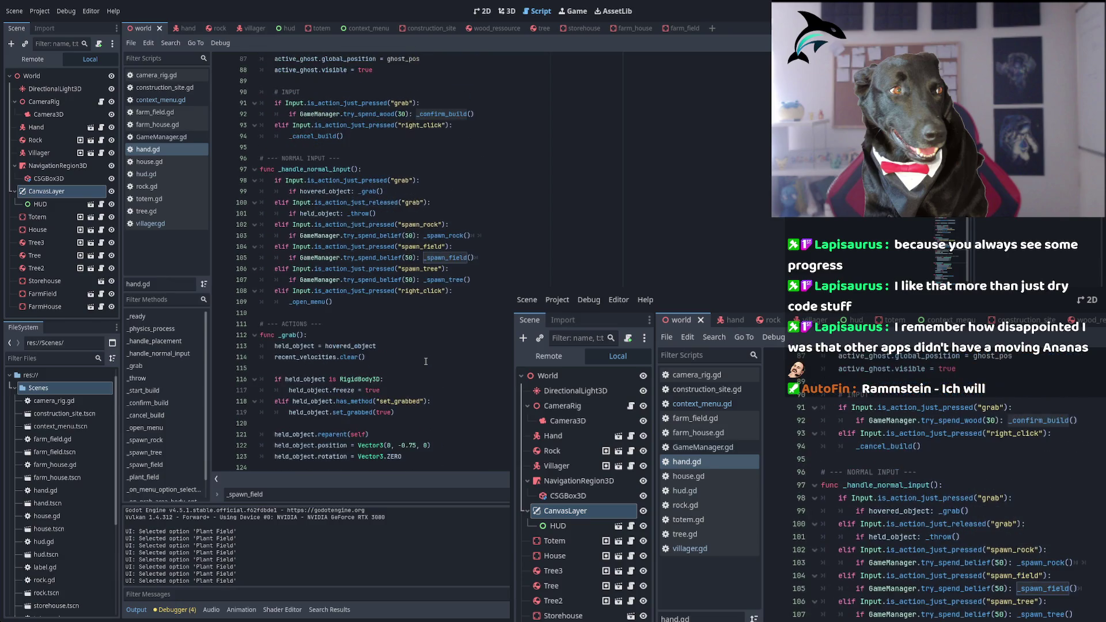
pyautogui.scroll(6, 426, 361)
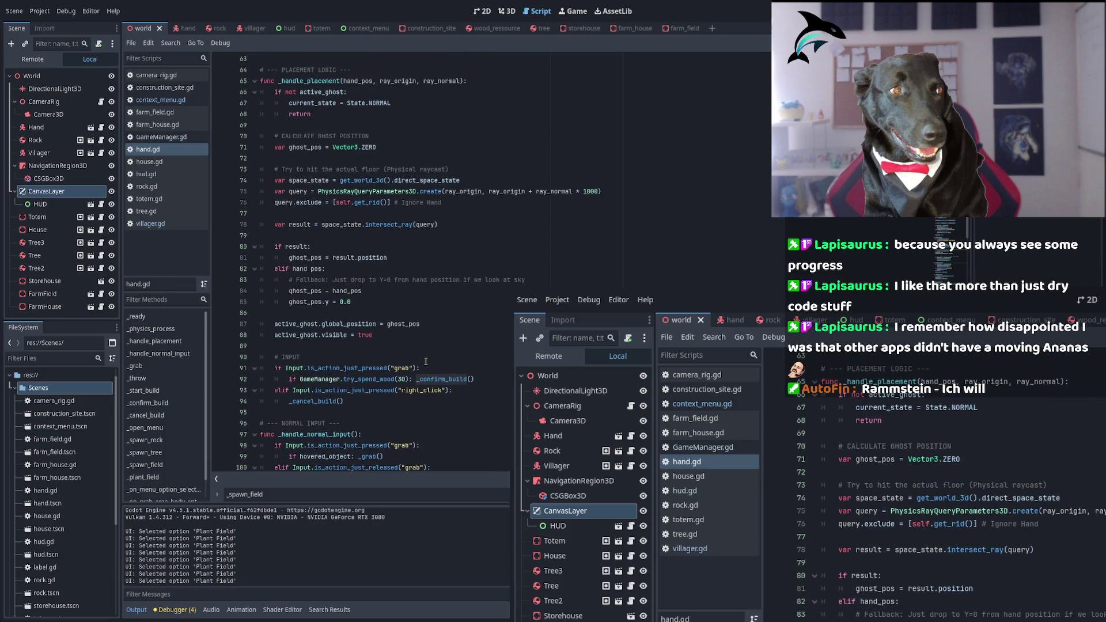
pyautogui.scroll(10, 425, 361)
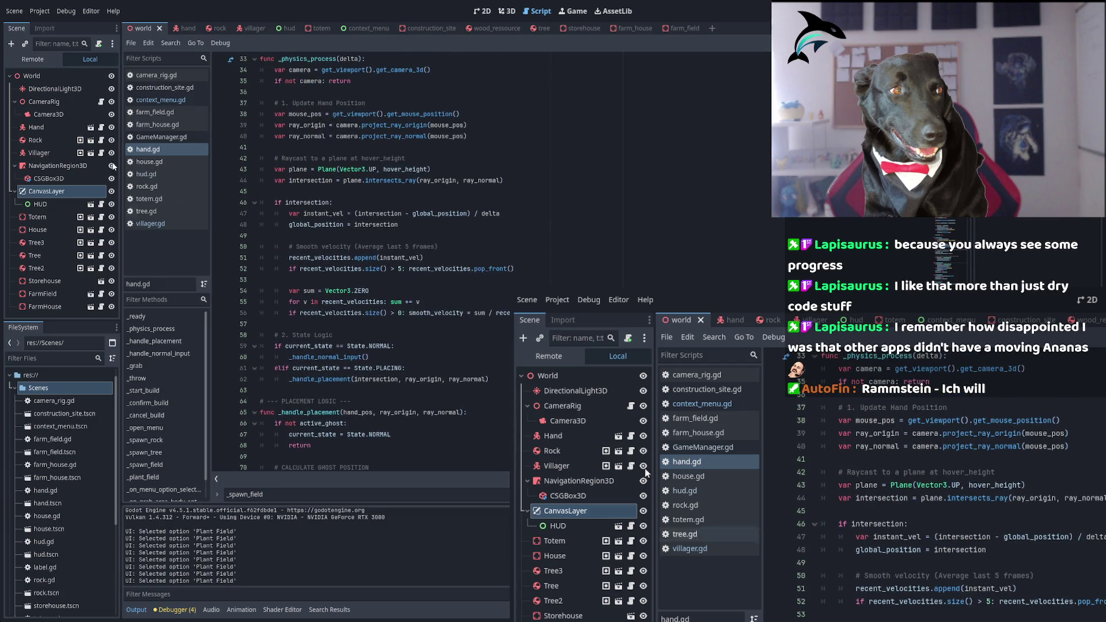
pyautogui.click(152, 99)
pyautogui.click(486, 226)
# Scroll through context_menu.gd and highlight the _on_button_pressed function
pyautogui.scroll(-1, 541, 267)
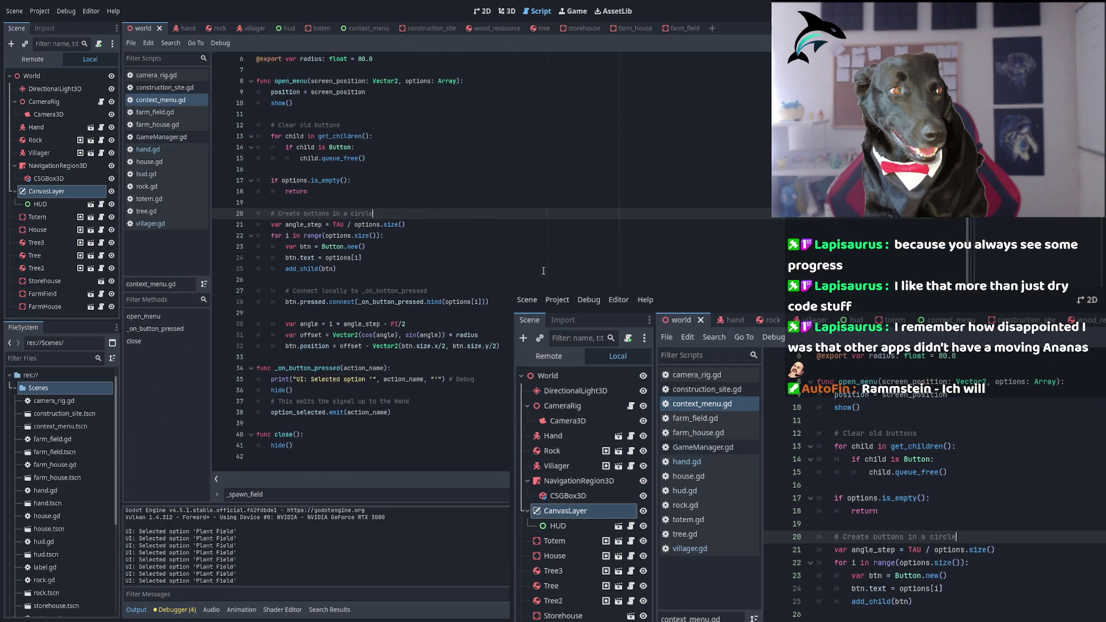
pyautogui.scroll(2, 543, 271)
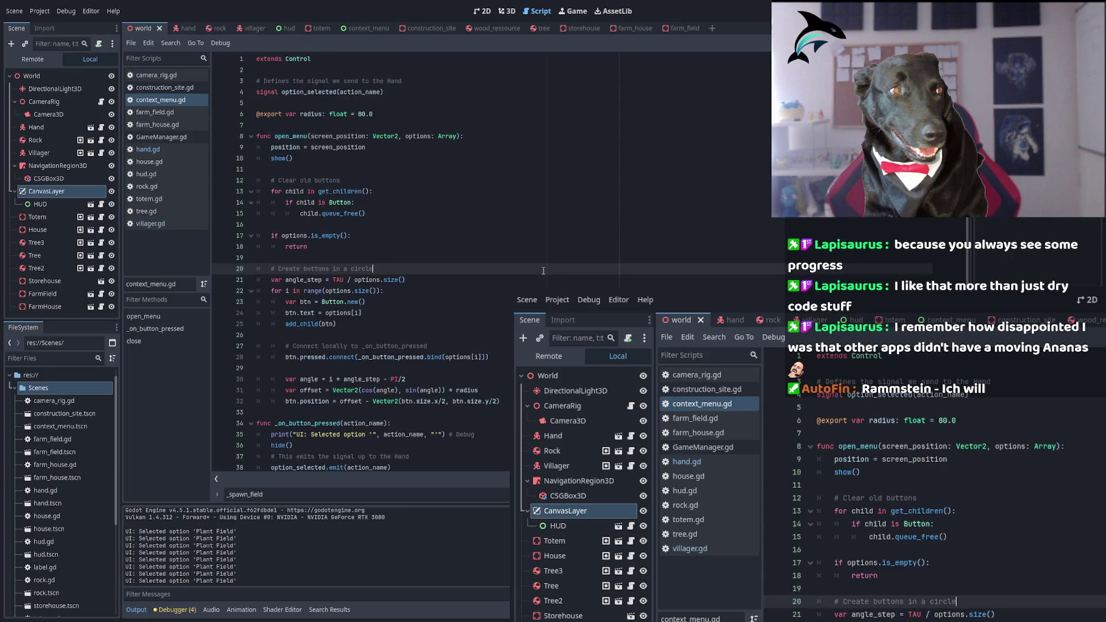
pyautogui.scroll(-2, 318, 211)
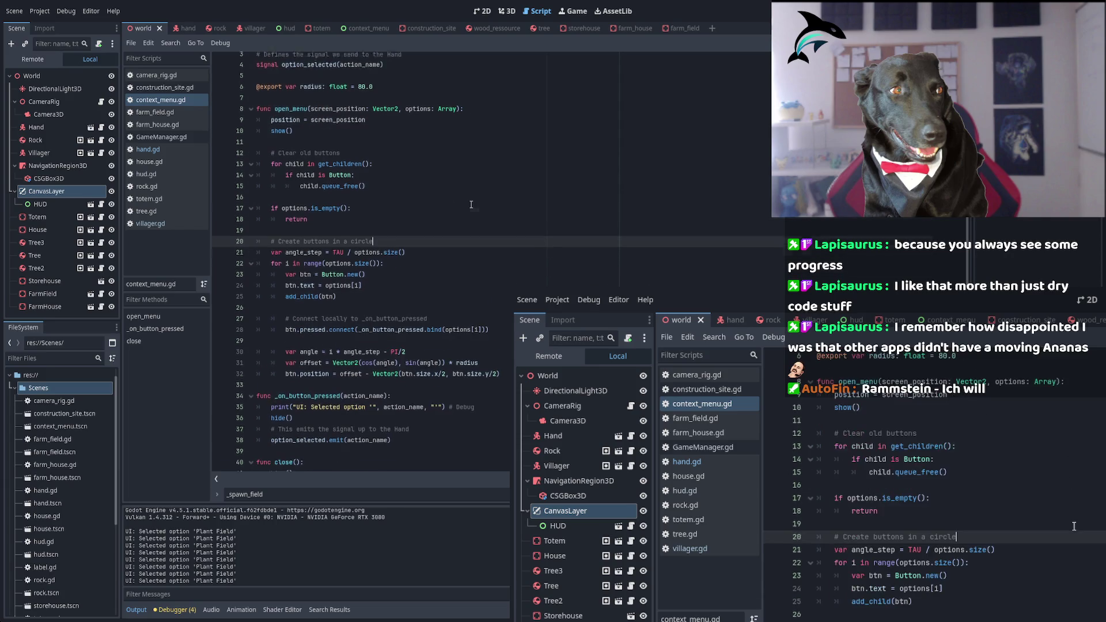
pyautogui.doubleClick(312, 368)
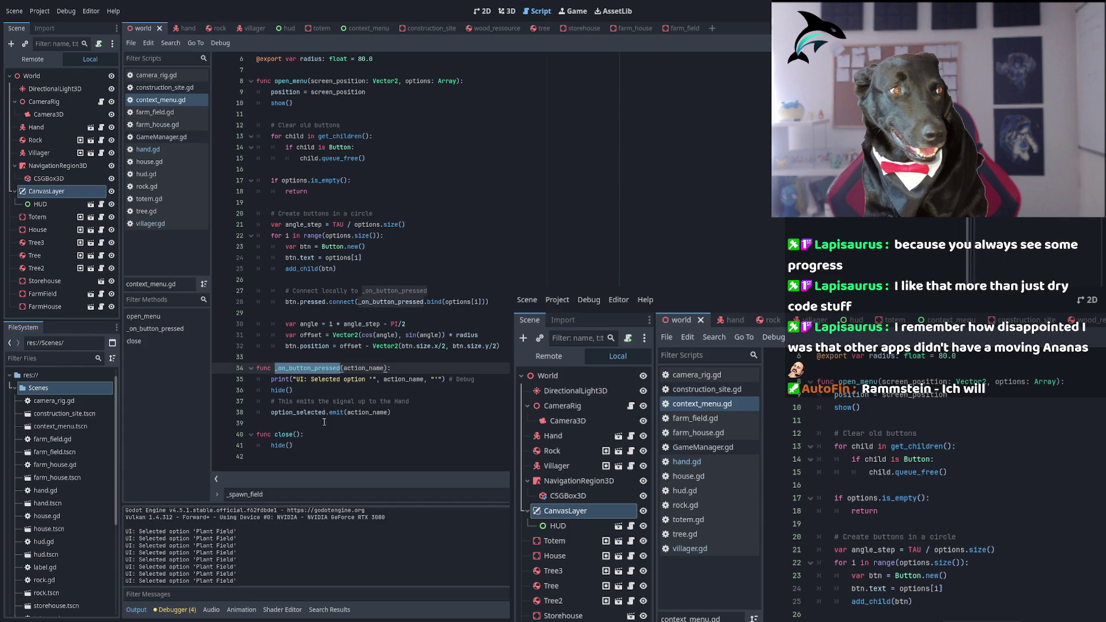
# Review GameManager.gd's try_spend_wheat function, then switch to house.gd
pyautogui.click(173, 137)
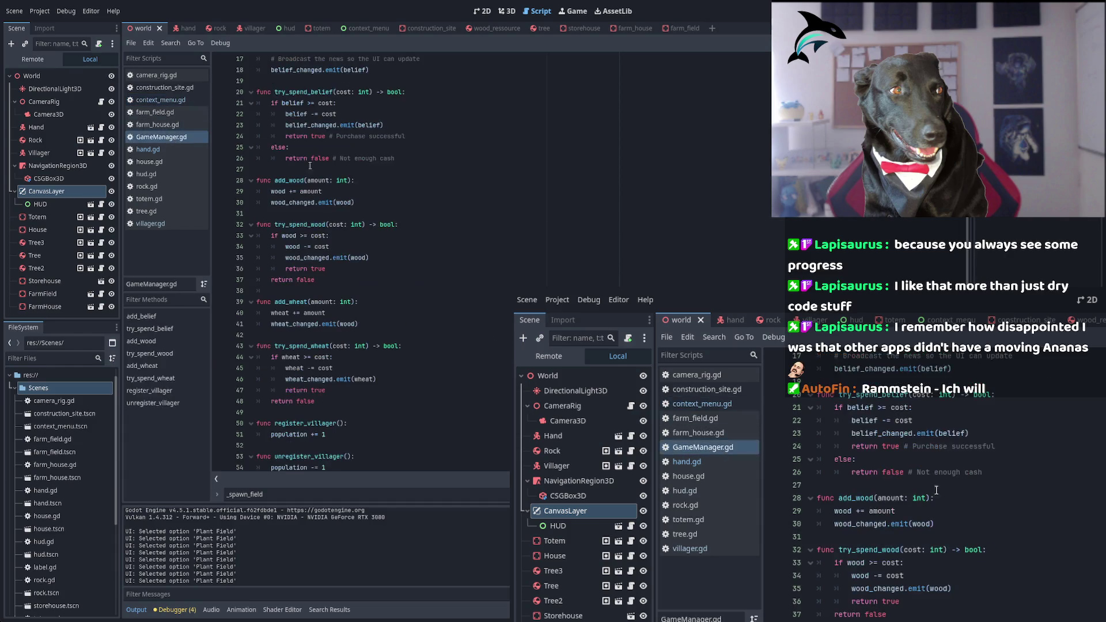
pyautogui.scroll(-1, 309, 166)
pyautogui.click(318, 324)
pyautogui.doubleClick(318, 323)
pyautogui.scroll(4, 431, 327)
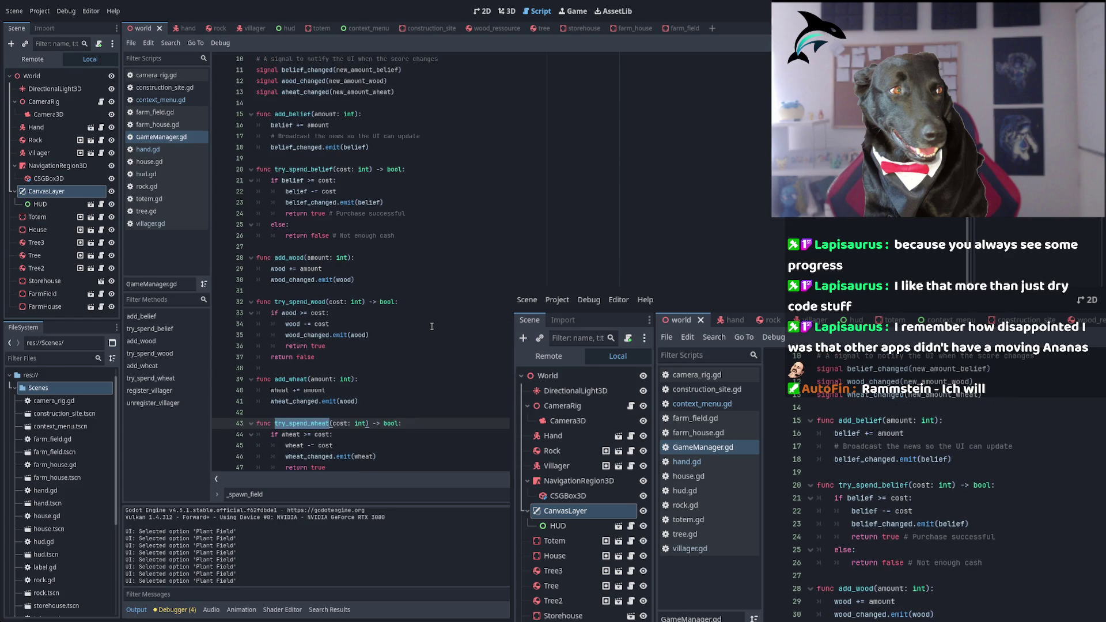
pyautogui.scroll(4, 431, 326)
pyautogui.scroll(-8, 431, 327)
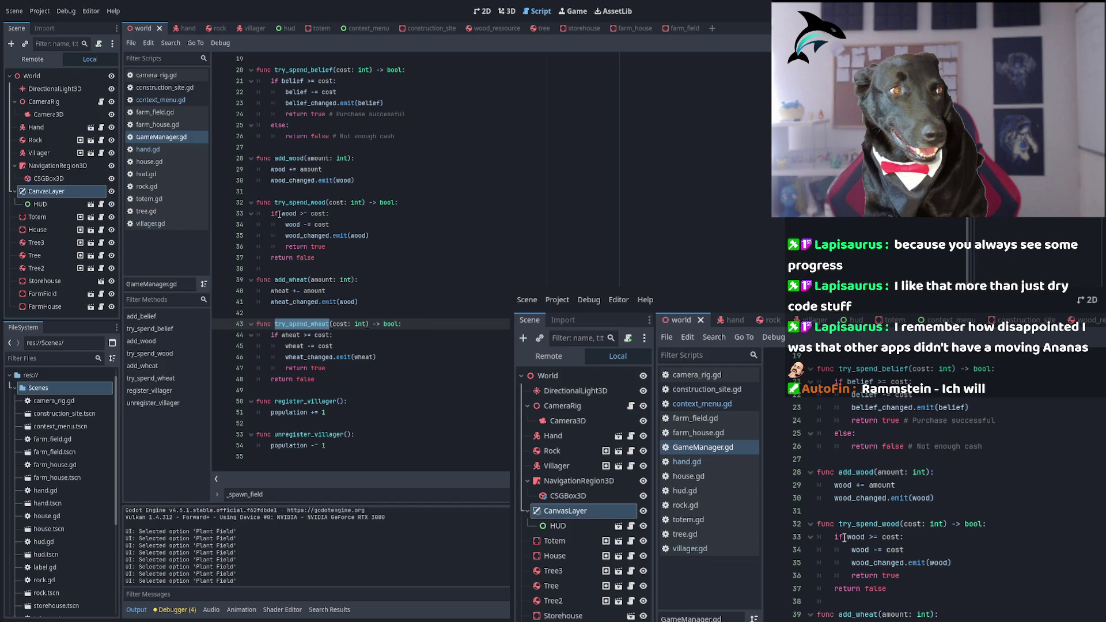
pyautogui.click(149, 162)
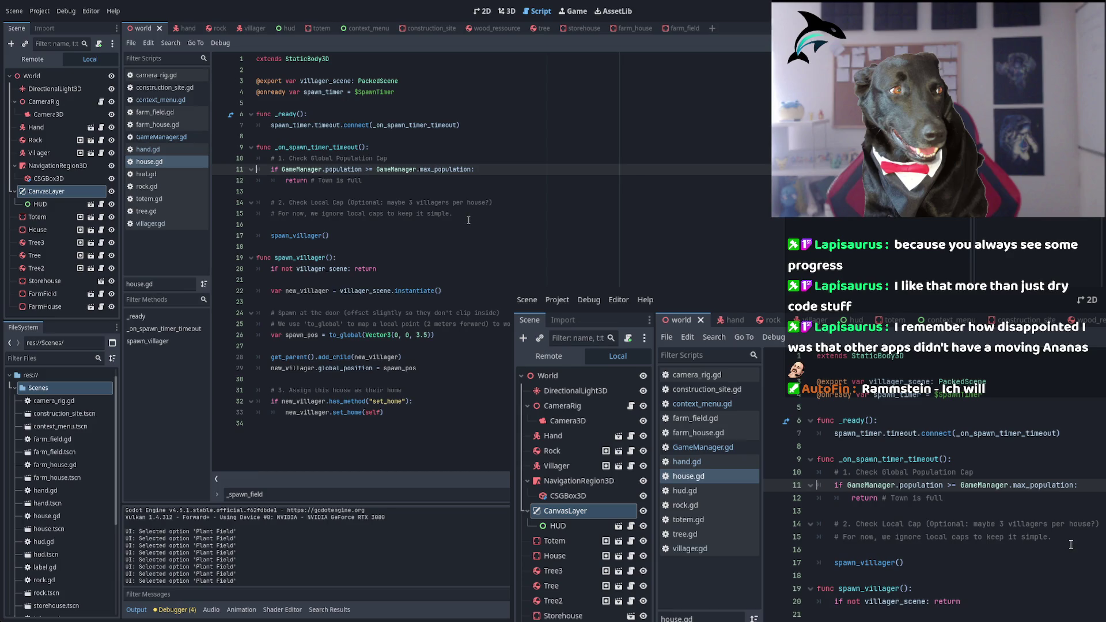
# Review hud.gd, rock.gd and totem.gd, ending on tree.gd with its chop and _harvest functions
pyautogui.click(156, 174)
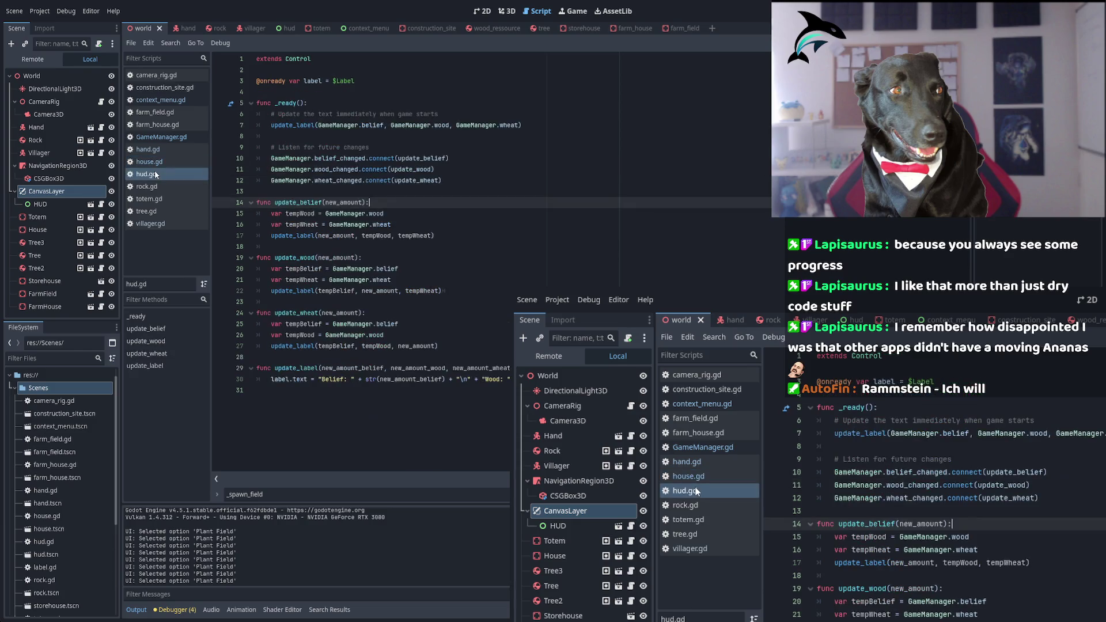
pyautogui.click(161, 188)
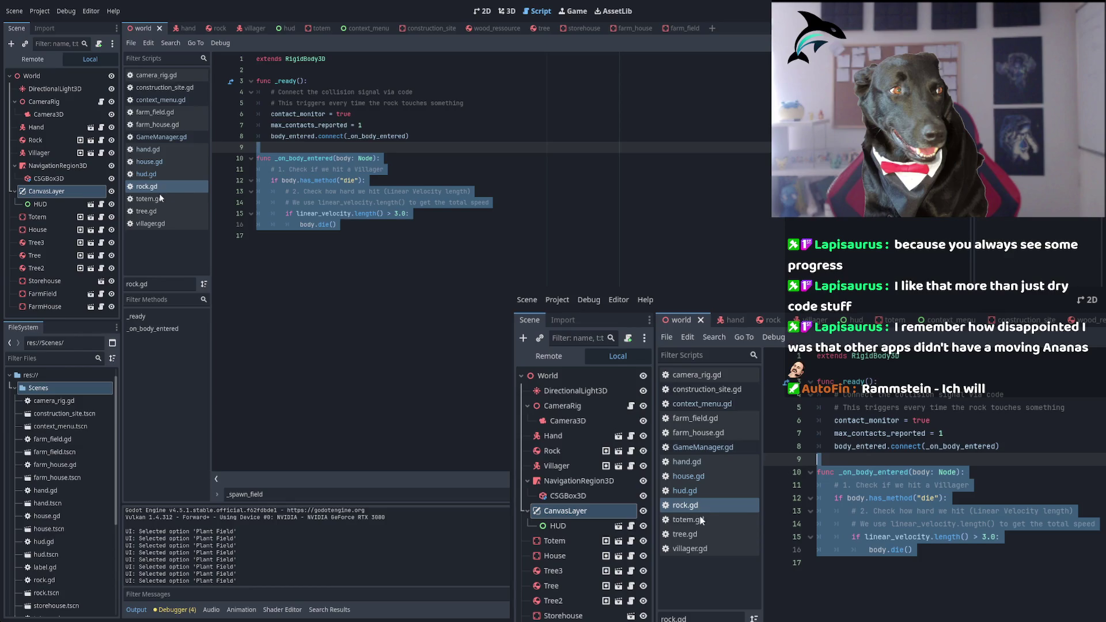
pyautogui.click(156, 201)
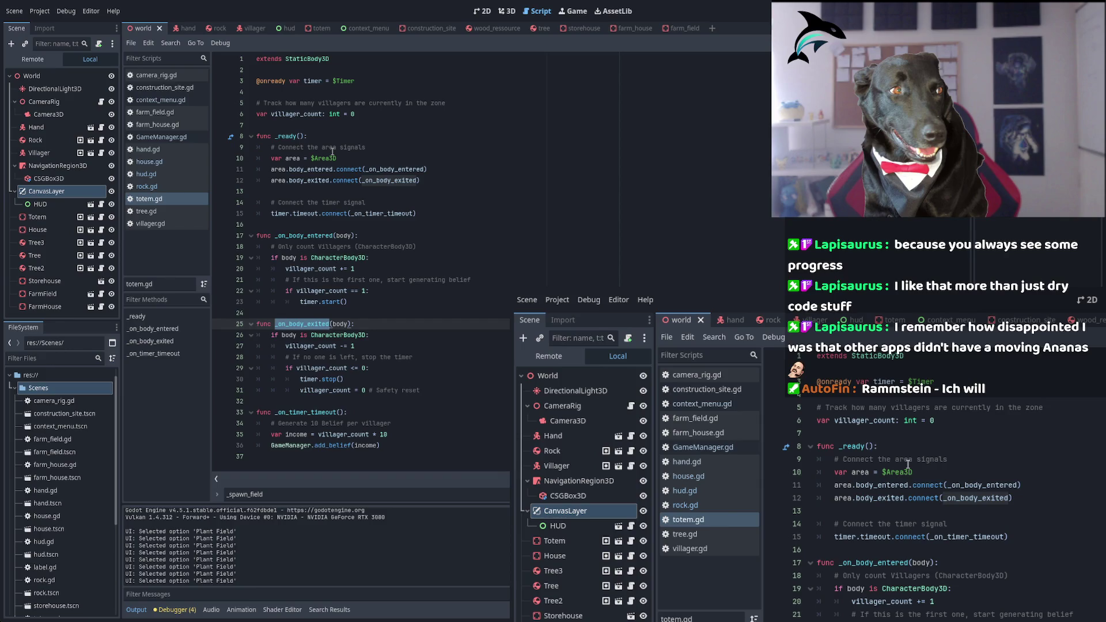
pyautogui.click(147, 211)
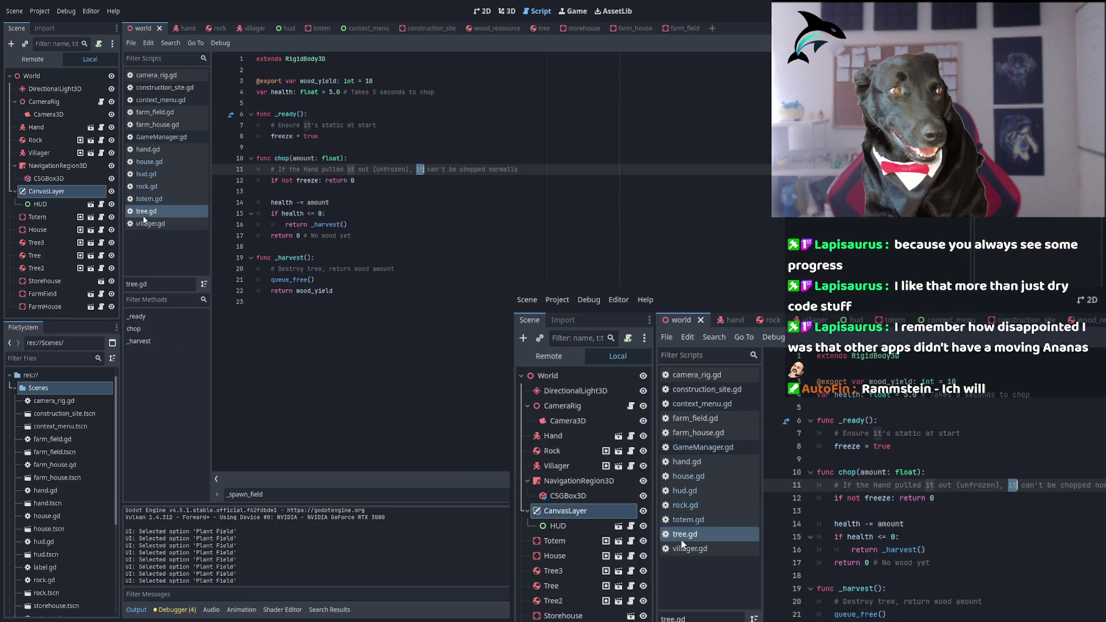
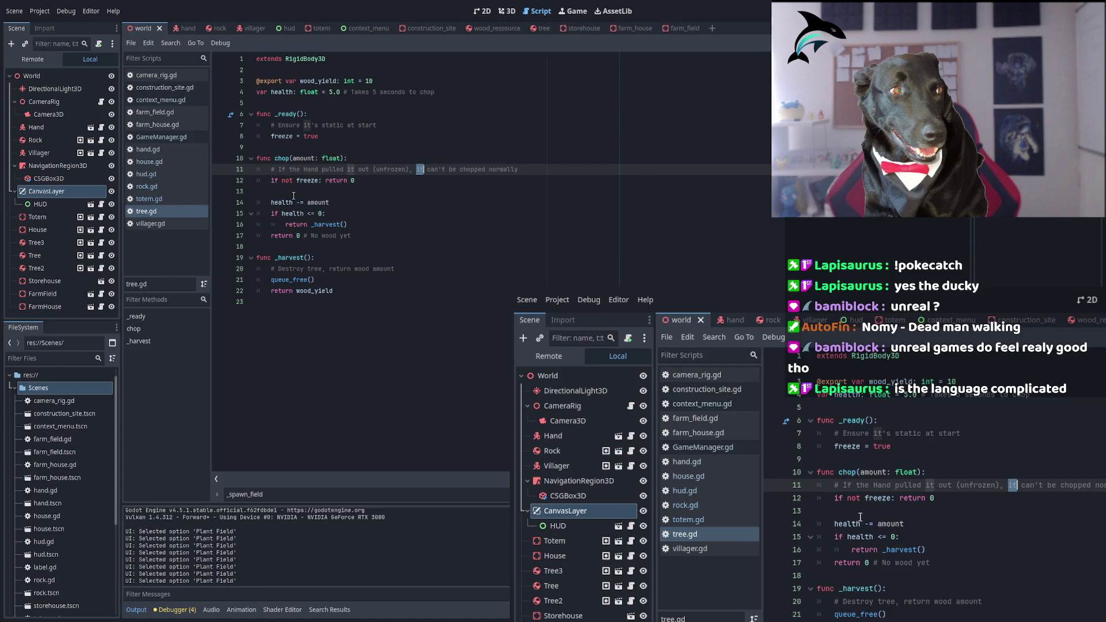
# Open totem.gd and highlight villager_count, the _on_body_entered handler and the body_entered signal
pyautogui.click(141, 199)
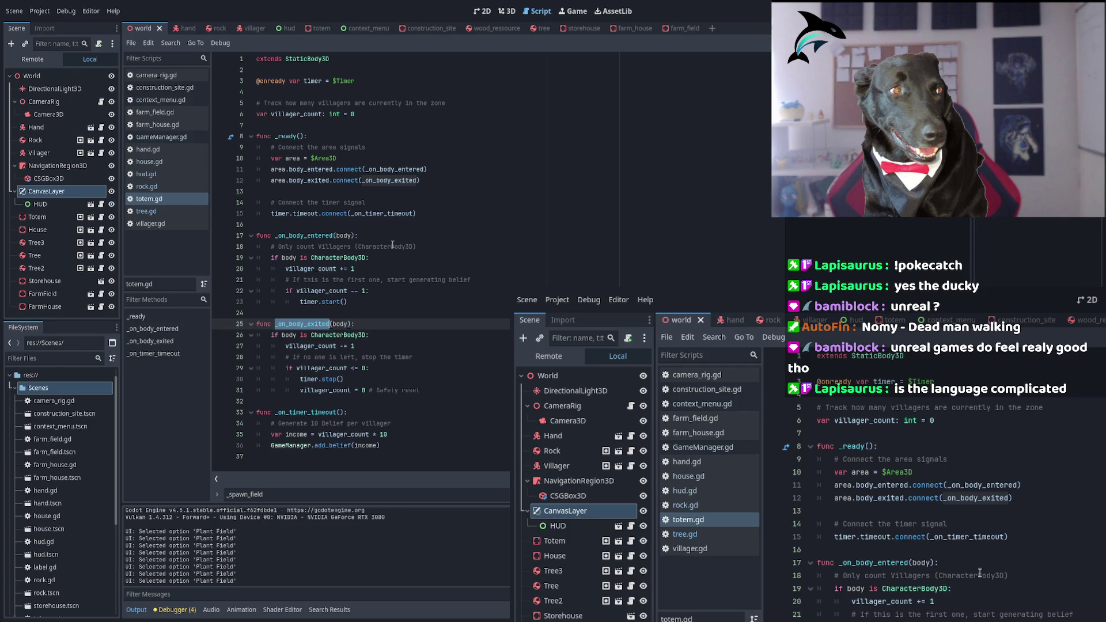
pyautogui.doubleClick(342, 367)
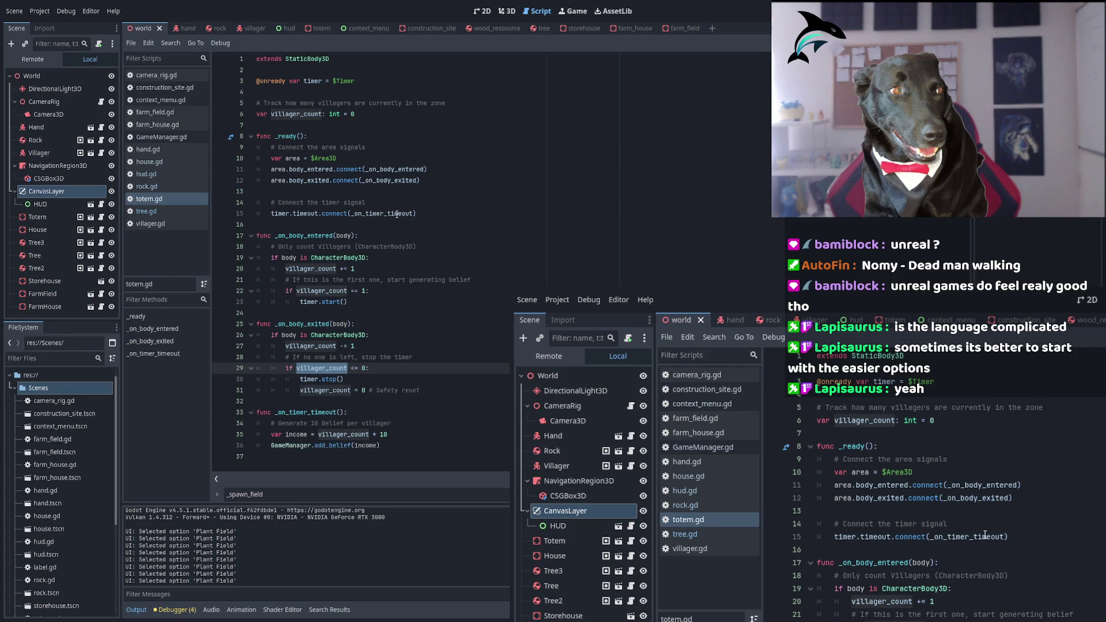
pyautogui.click(325, 167)
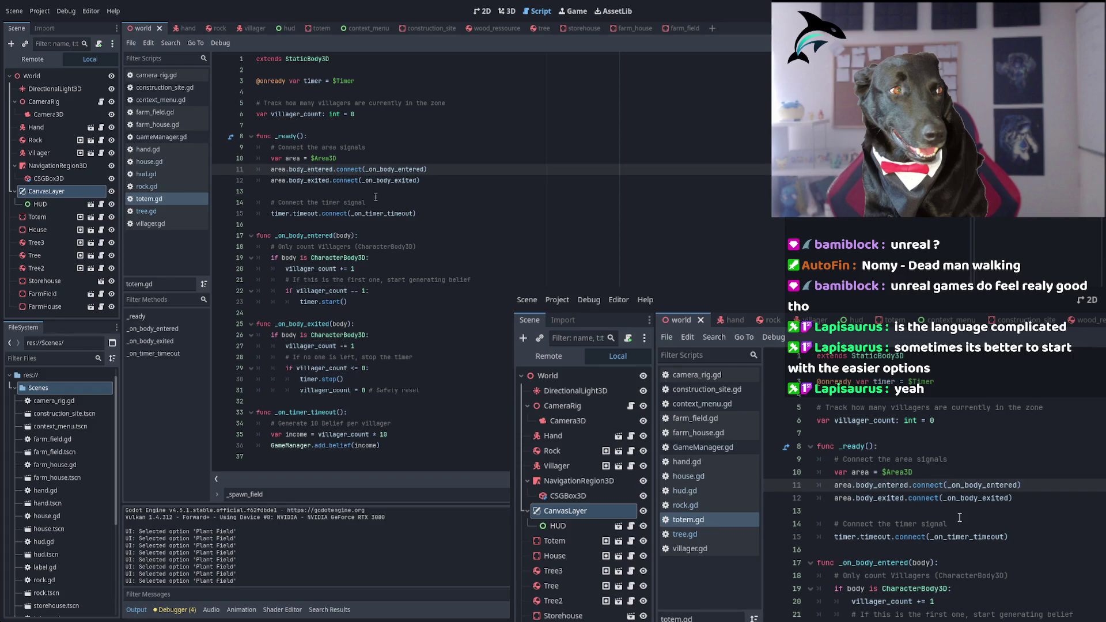
pyautogui.doubleClick(304, 235)
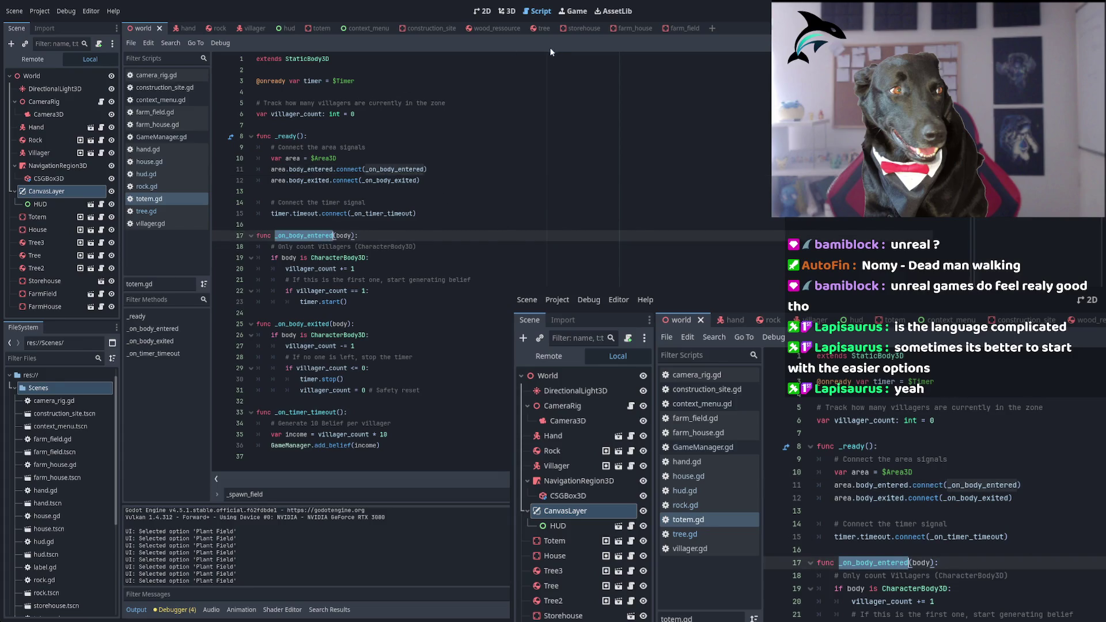
pyautogui.doubleClick(308, 169)
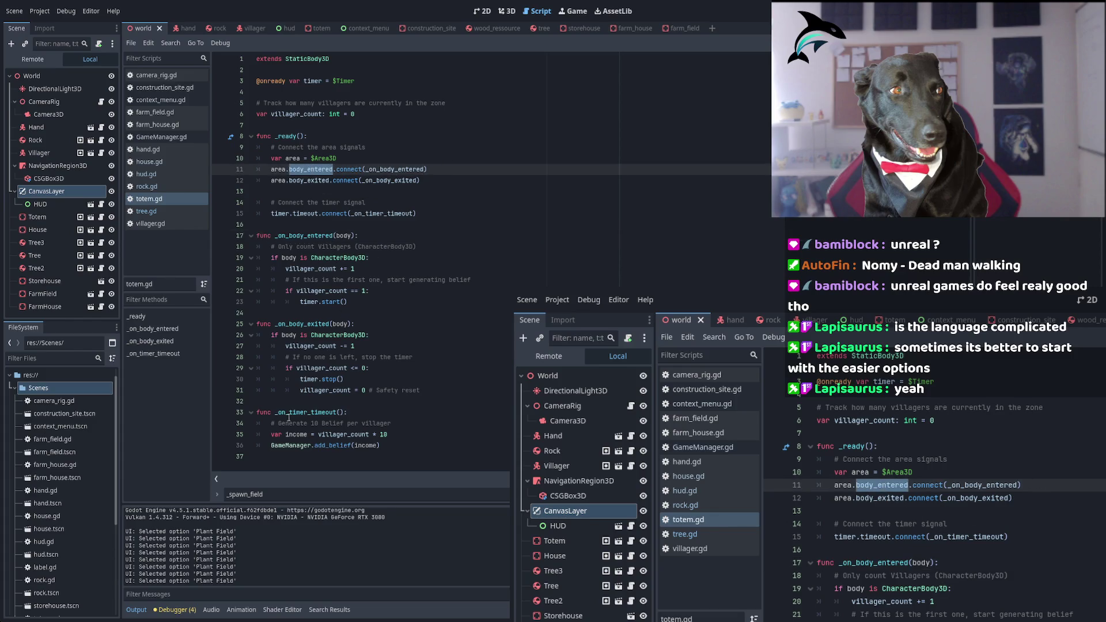
# Select lines 34–36 of the timeout handler and their indentation, then go to the line 18 comment
pyautogui.click(277, 445)
pyautogui.moveTo(276, 445); pyautogui.dragTo(271, 424)
pyautogui.click(273, 446)
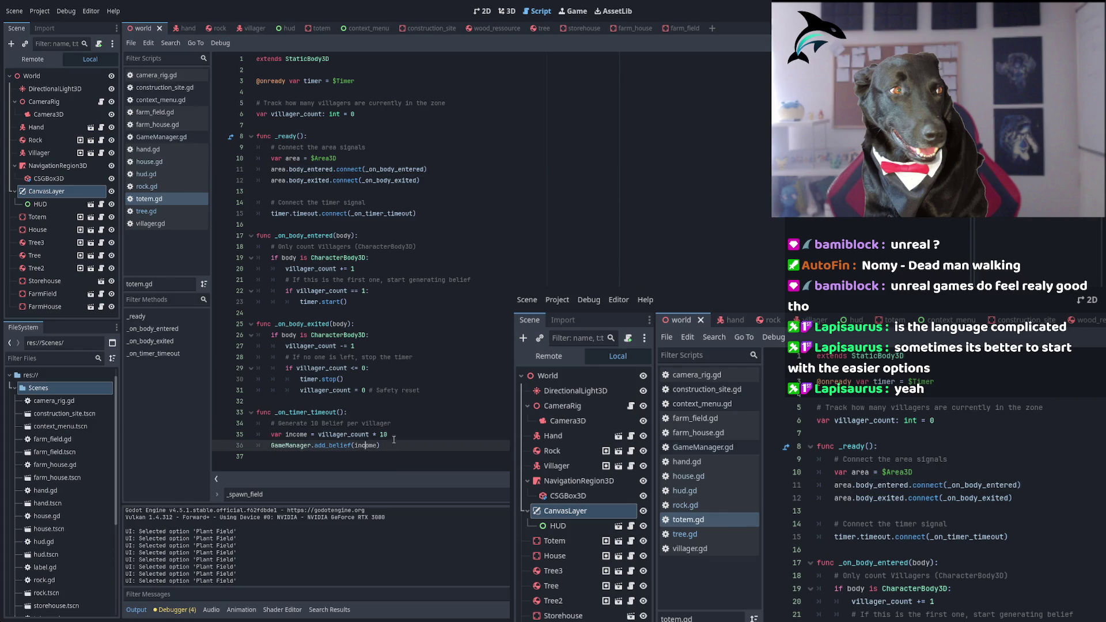
pyautogui.click(271, 434)
pyautogui.hotkey('shift', 'Home')
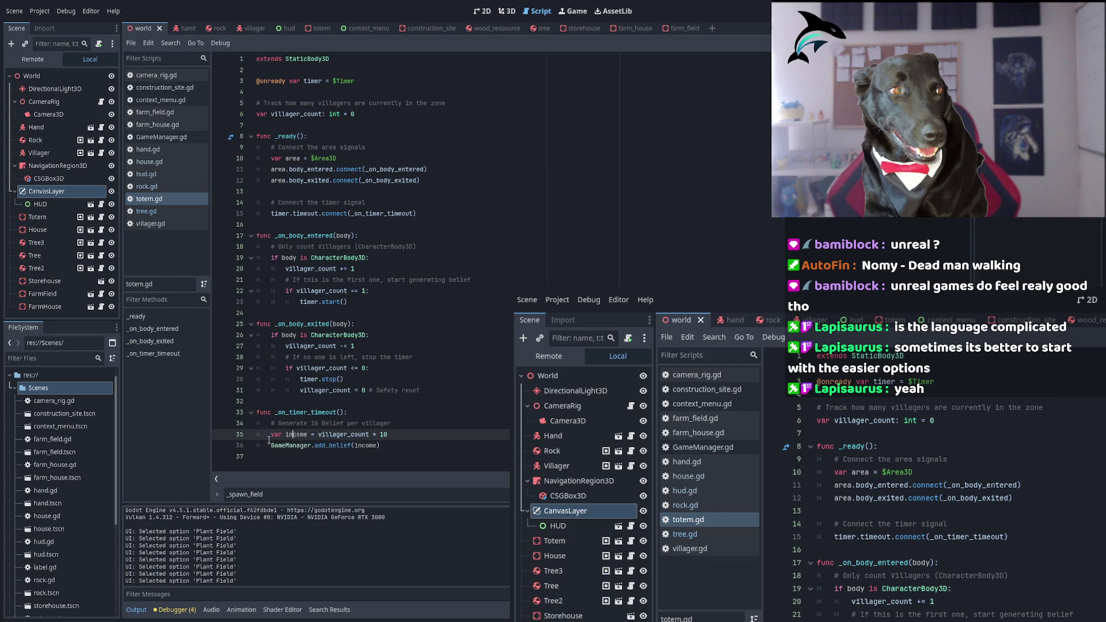
pyautogui.click(269, 445)
pyautogui.hotkey('shift', 'Home')
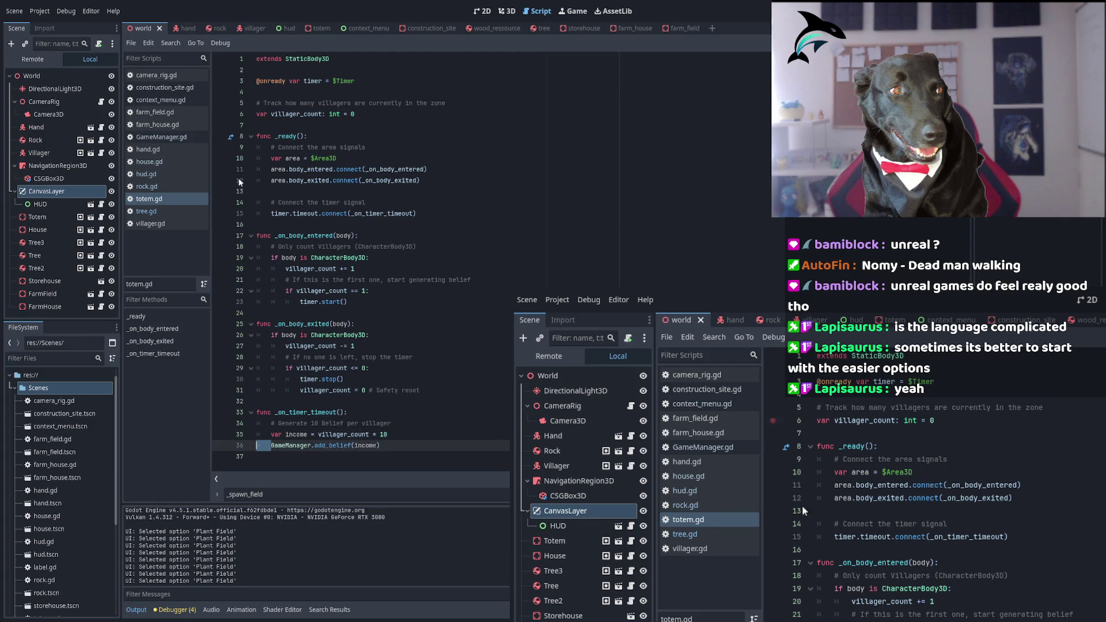
pyautogui.click(271, 246)
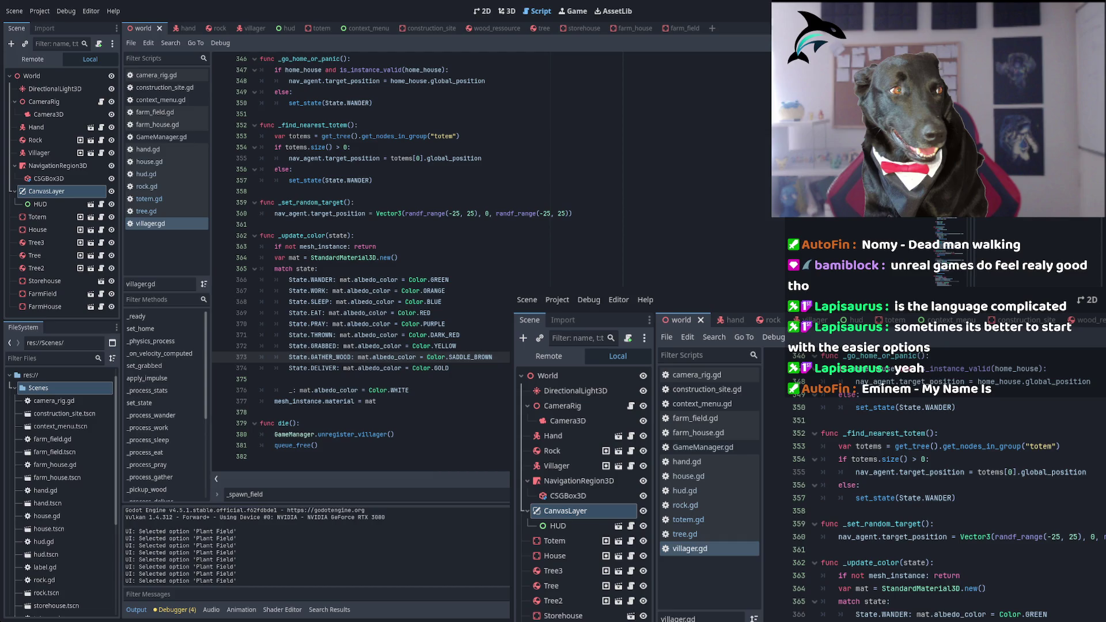
# Duplicate the GATHER_WOOD colour line as GATHER_WHEAT with Color.LIGHT_YELLOW and save villager.gd
pyautogui.hotkey('ctrl', 'shift', 'd')
pyautogui.keyDown('shift'); pyautogui.click(352, 369); pyautogui.keyUp('shift')
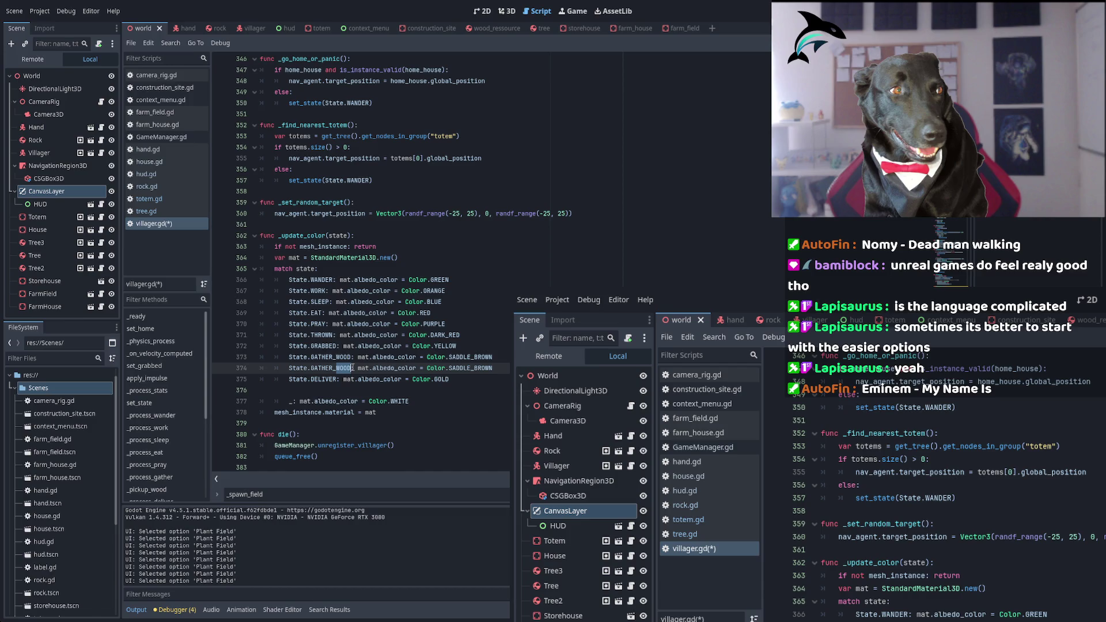
pyautogui.write('WHEAT')
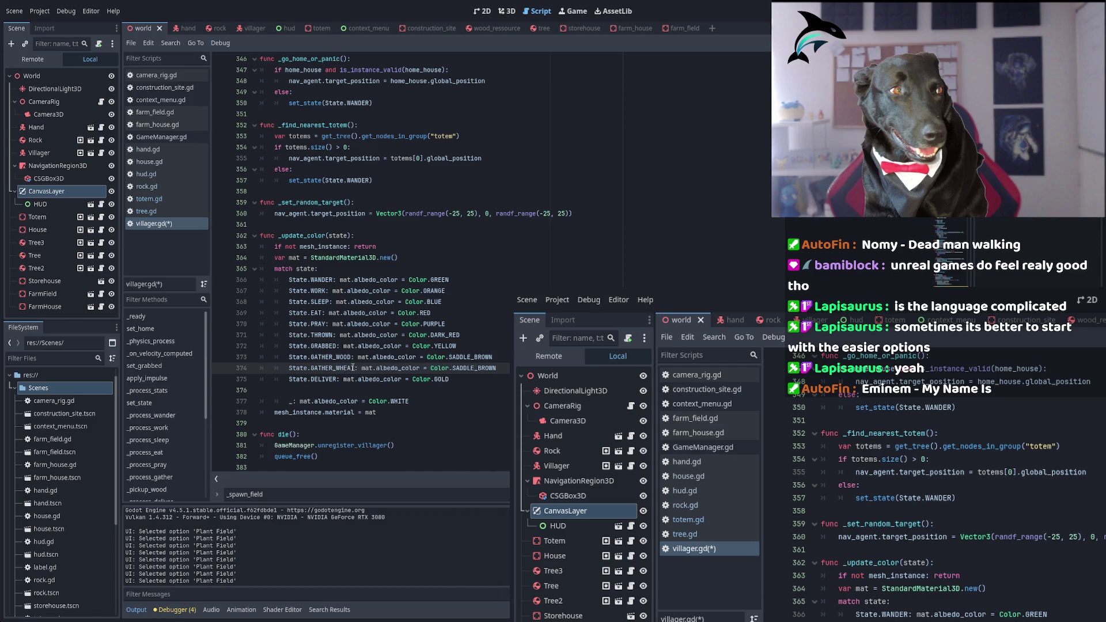
pyautogui.doubleClick(481, 368)
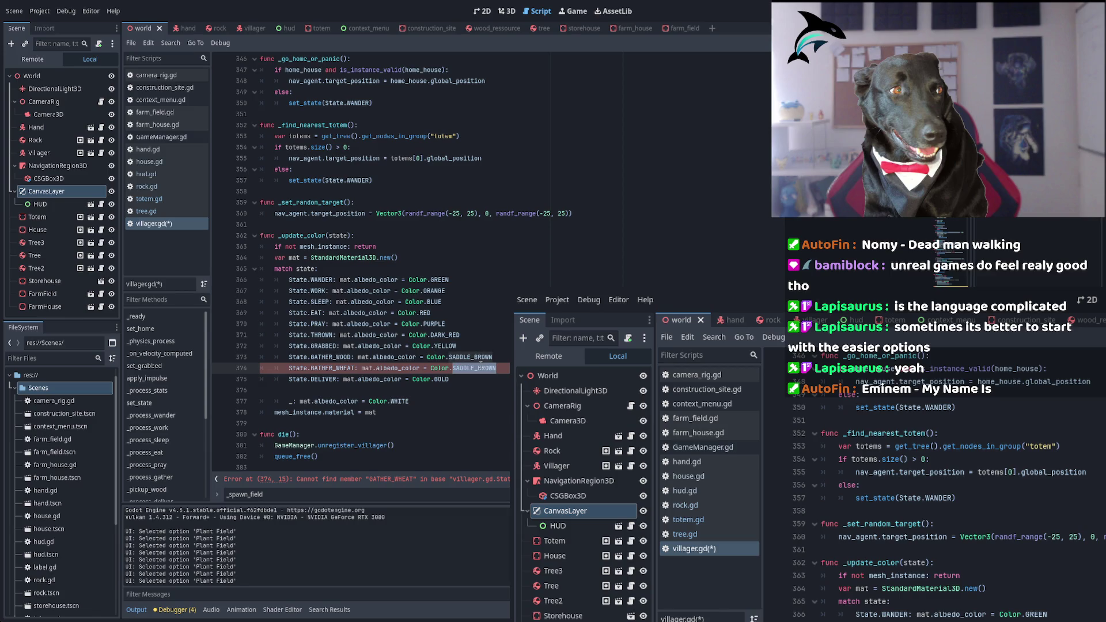
pyautogui.press('BackSpace')
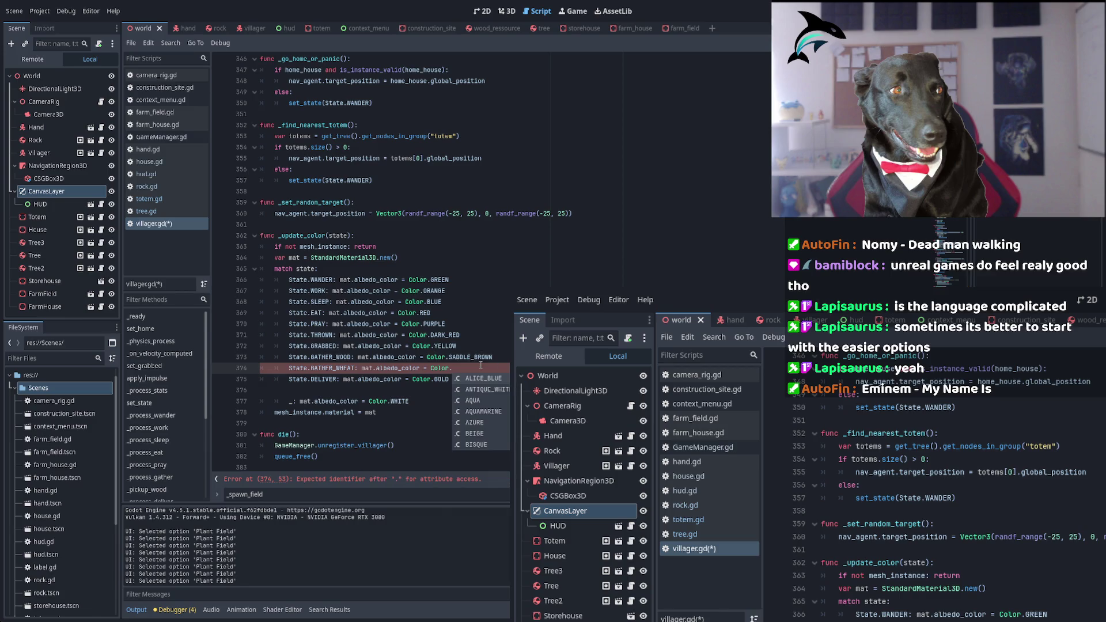
pyautogui.write('SADDLE')
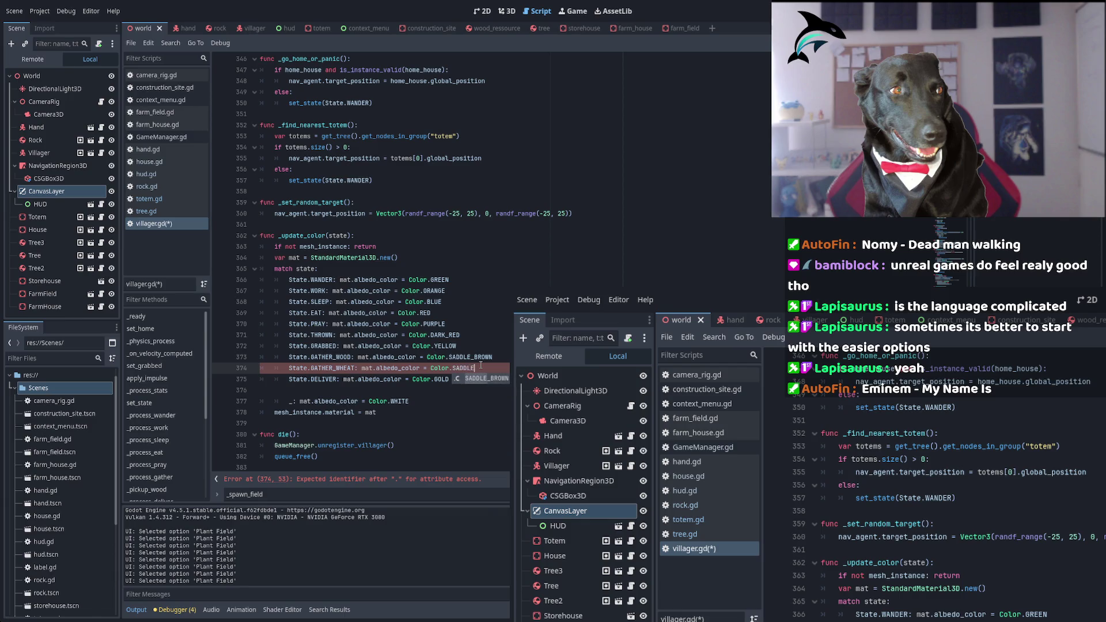
pyautogui.press('BackSpace')
pyautogui.press('BackSpace')
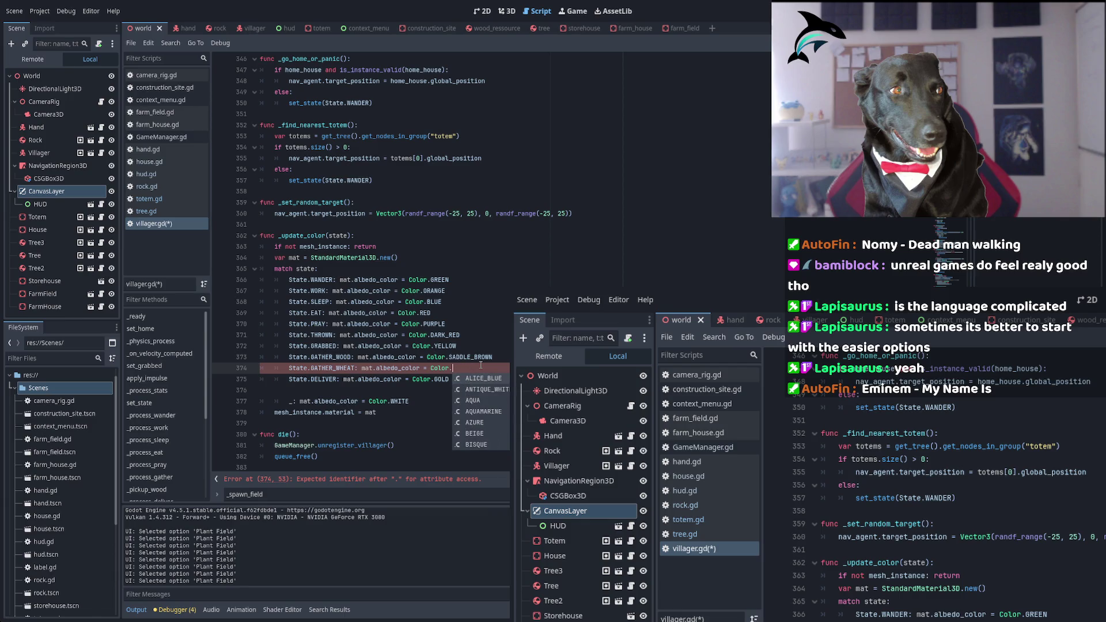
pyautogui.write('YELL')
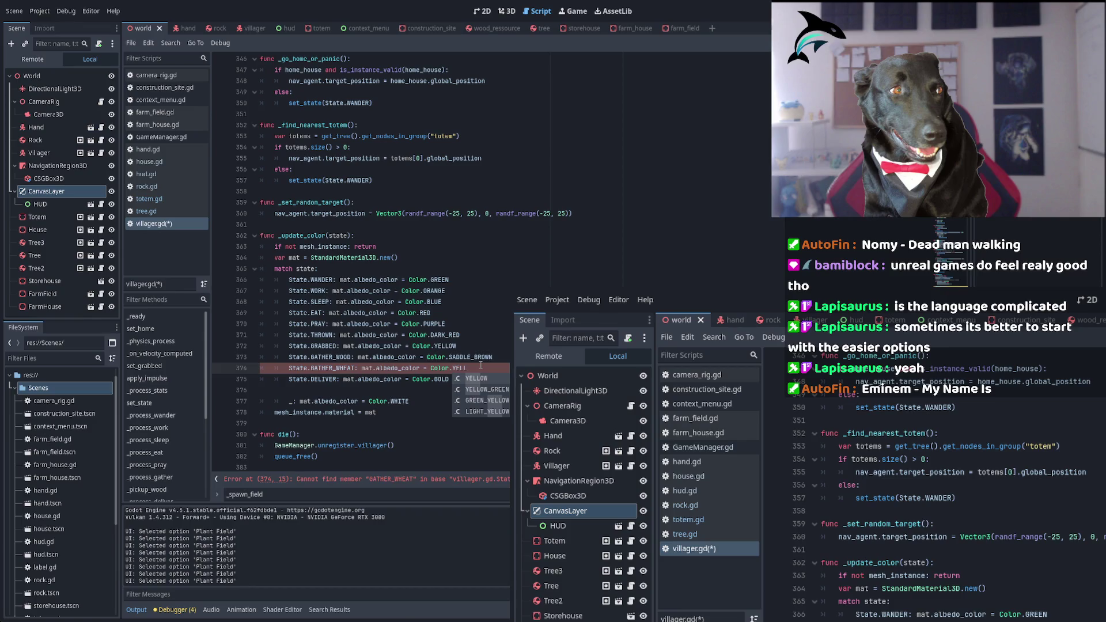
pyautogui.press('Down')
pyautogui.press('Down')
pyautogui.press('Down')
pyautogui.press('Return')
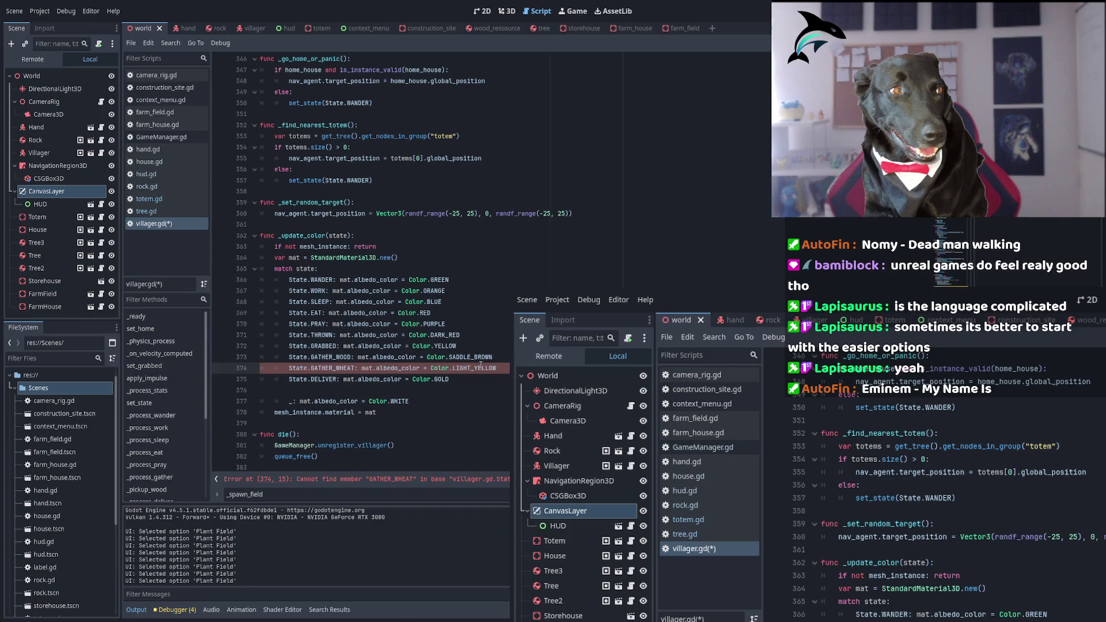
pyautogui.doubleClick(333, 368)
pyautogui.hotkey('ctrl', 's')
# Search the script for the next GATHER_WOOD occurrence
pyautogui.doubleClick(330, 357)
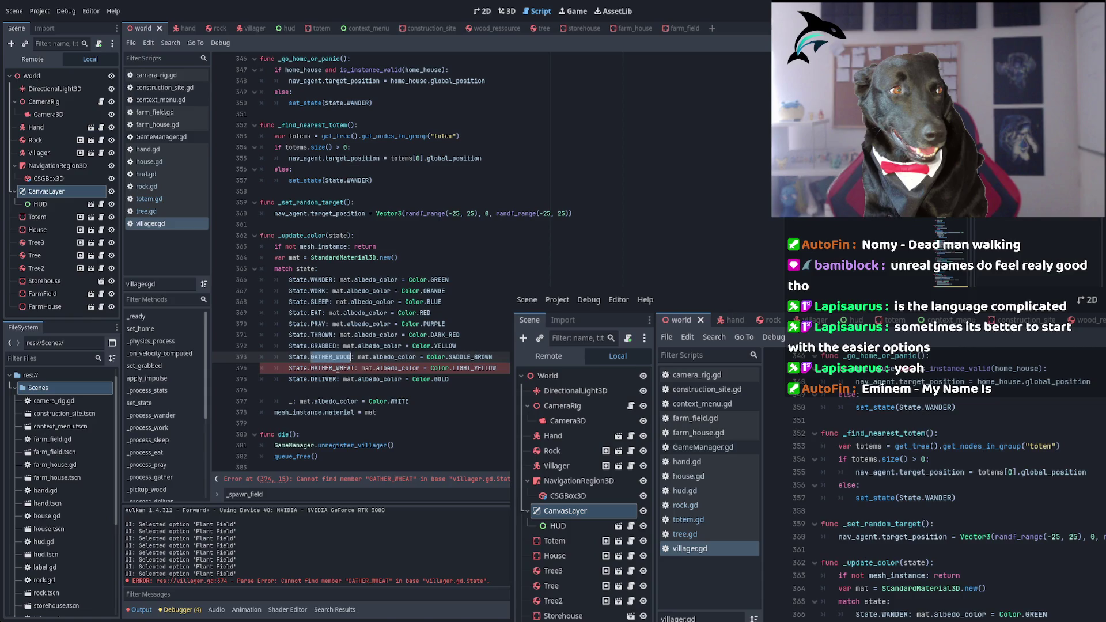
pyautogui.hotkey('ctrl', 'f')
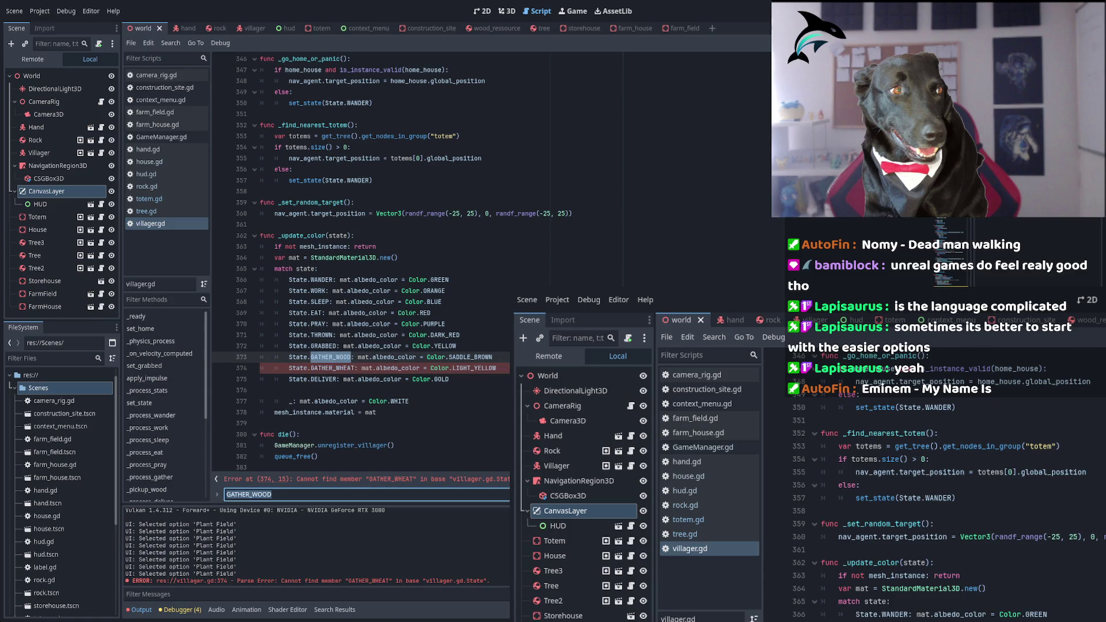
pyautogui.press('Return')
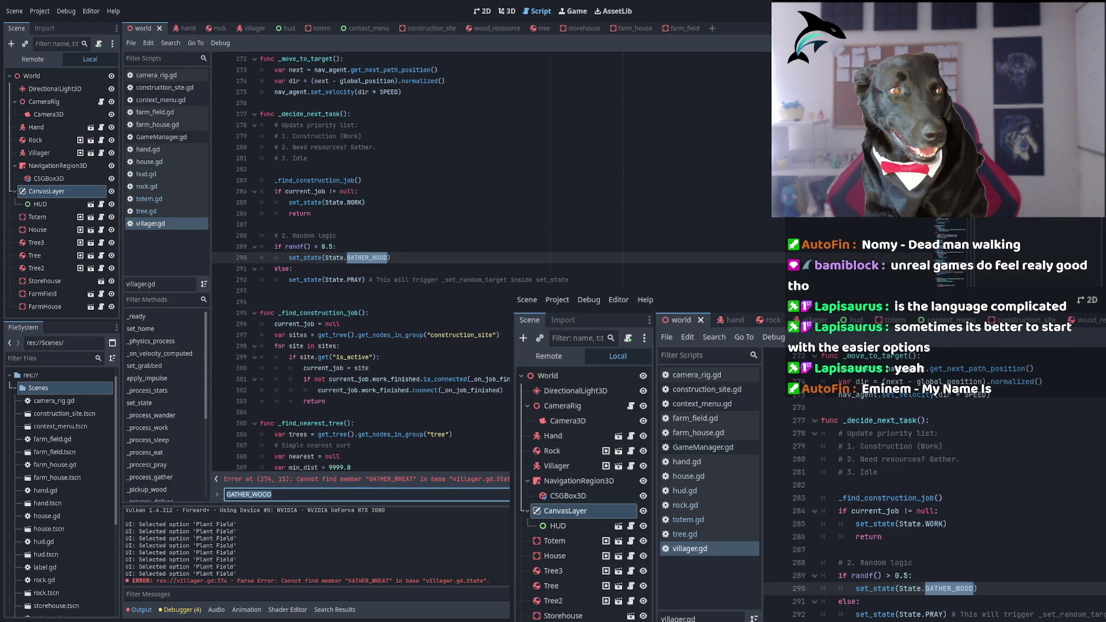
# Add a State.GATHER_WHEAT case below the GATHER_WOOD case in set_state
pyautogui.hotkey('shift', 'Return')
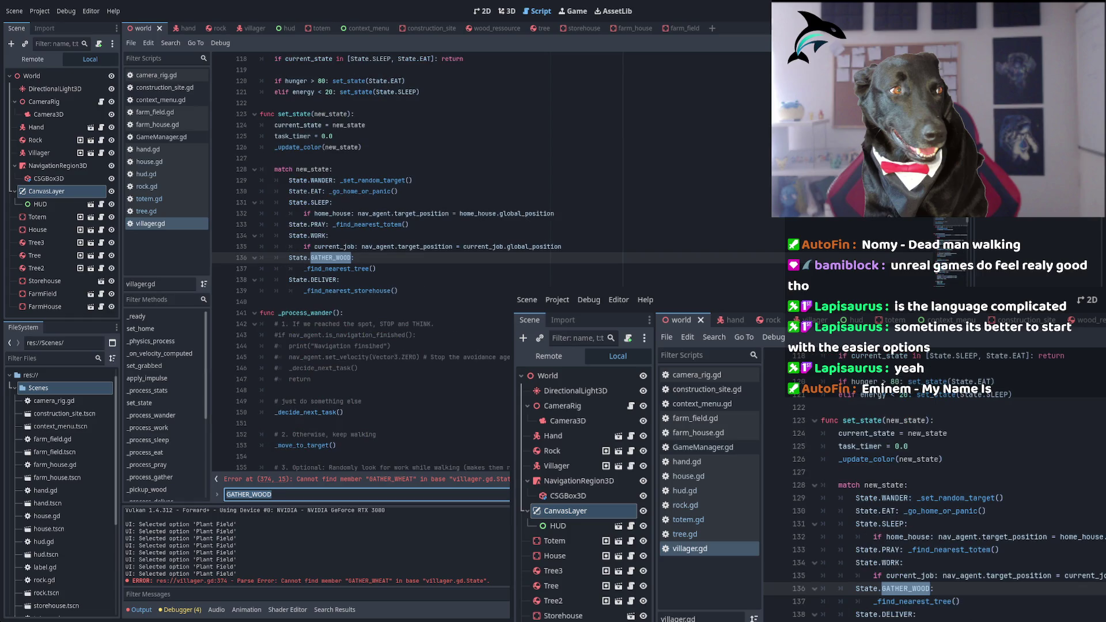
pyautogui.click(402, 269)
pyautogui.press('Return')
pyautogui.press('BackSpace')
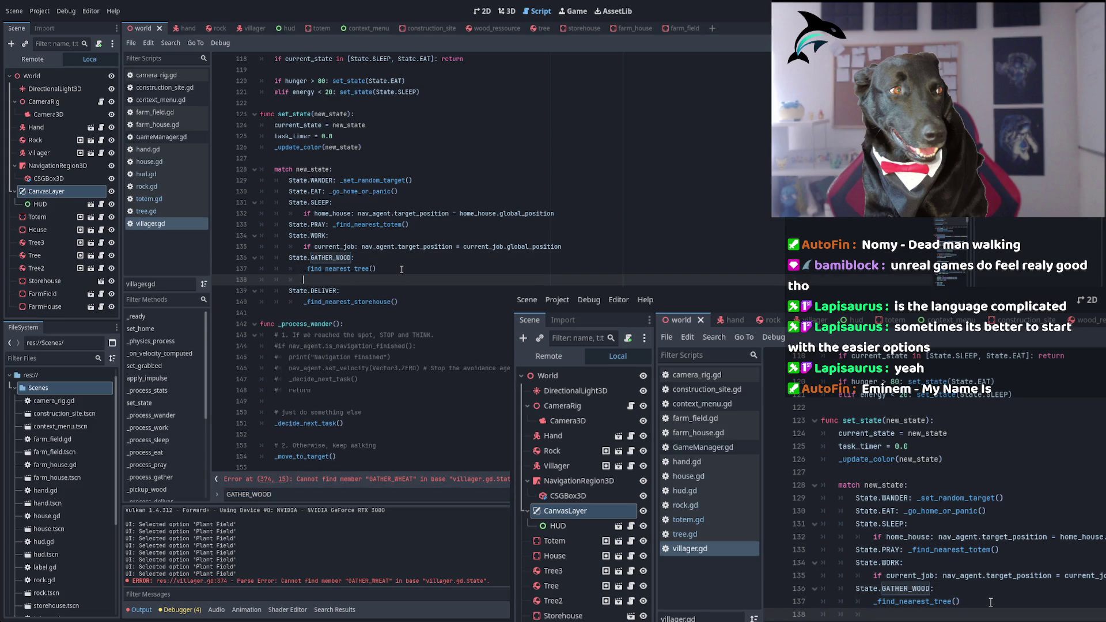
pyautogui.write('STA')
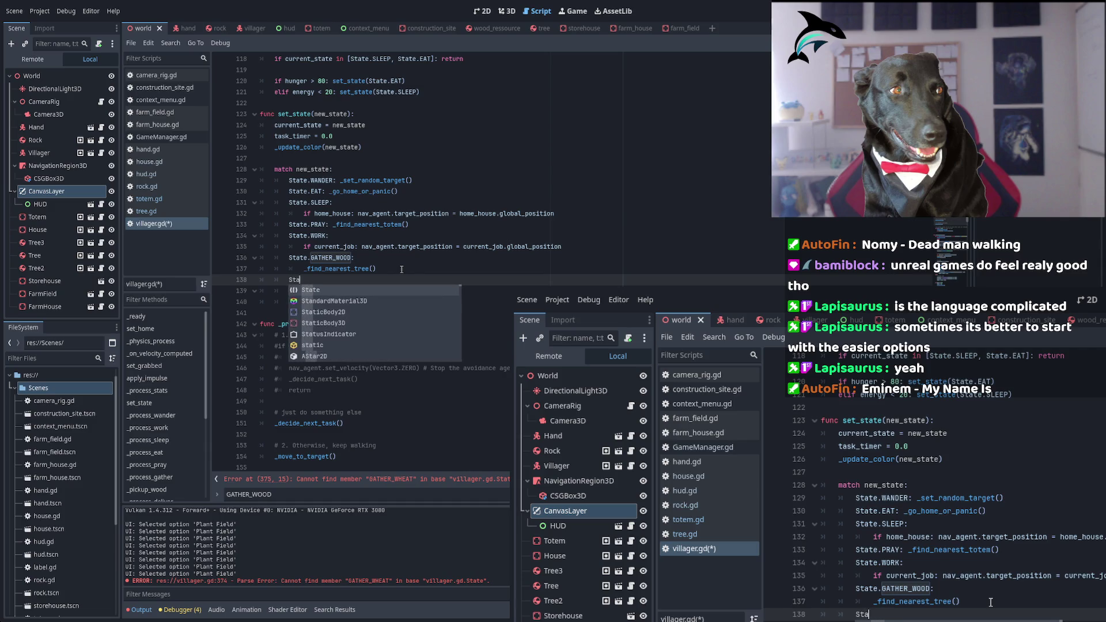
pyautogui.press('Return')
pyautogui.write('.')
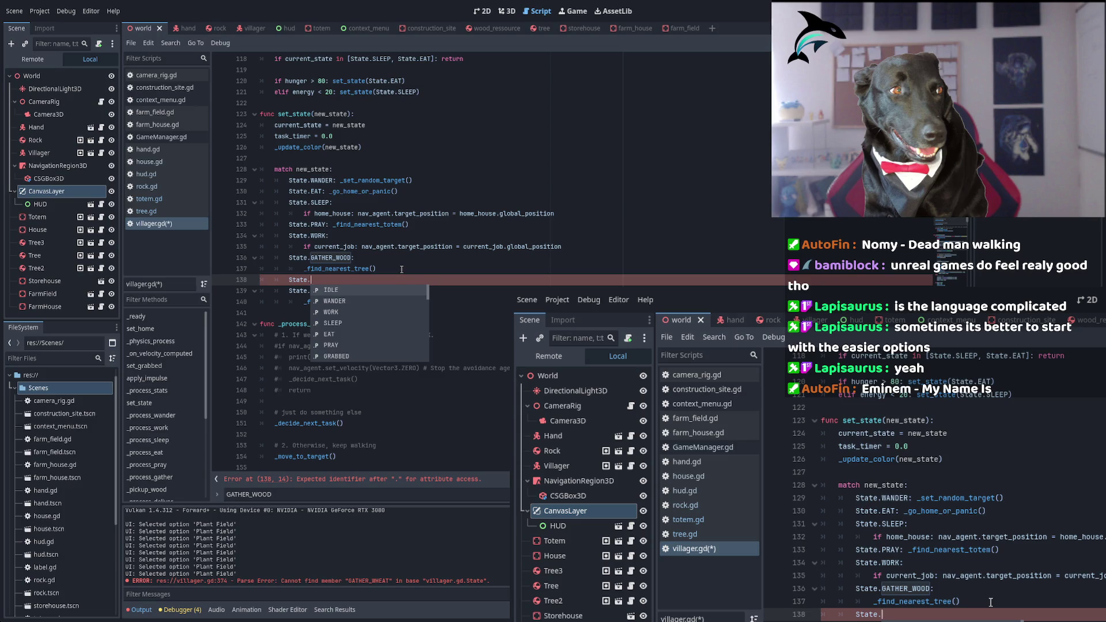
pyautogui.write('GATHER_')
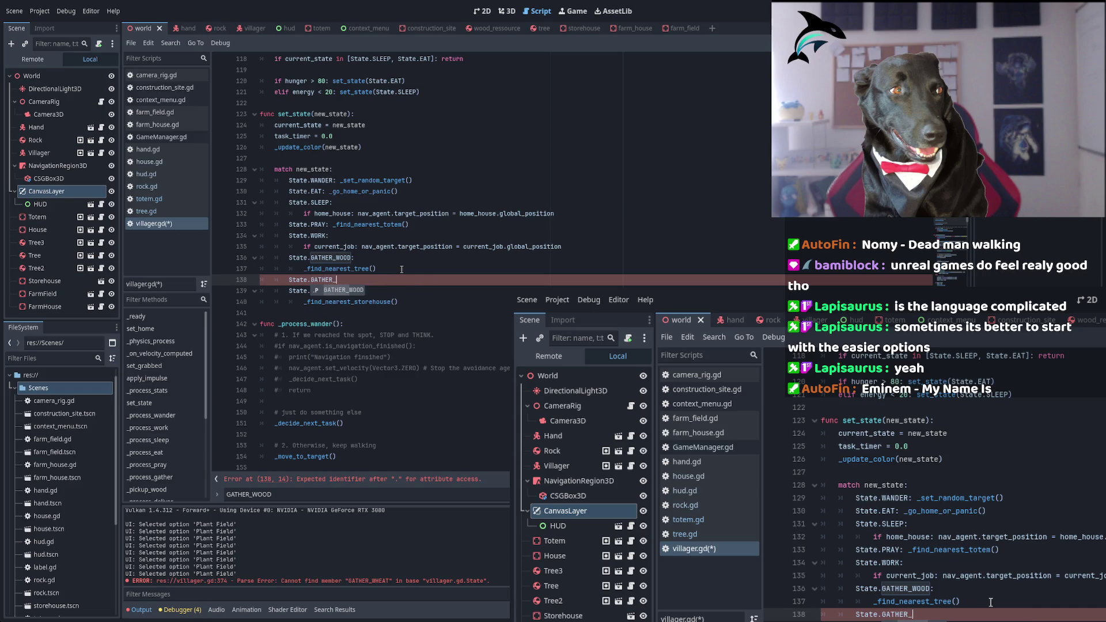
pyautogui.write('W')
pyautogui.write('HEAT:')
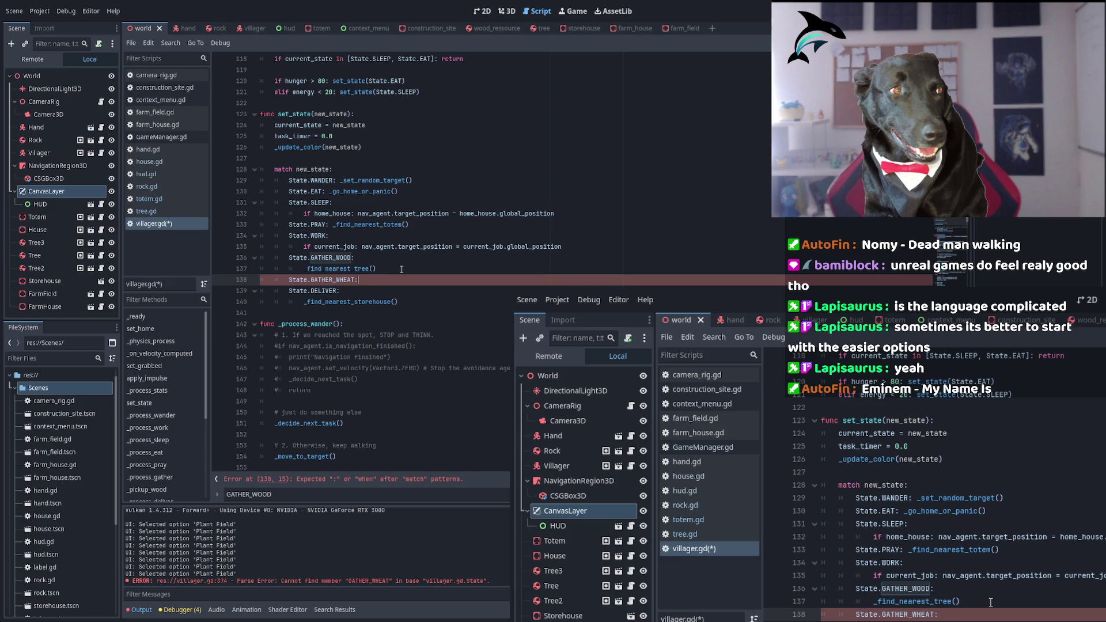
# Make the GATHER_WHEAT case call _find_nearest_field(), then jump to the next GATHER_WOOD use
pyautogui.press('Return')
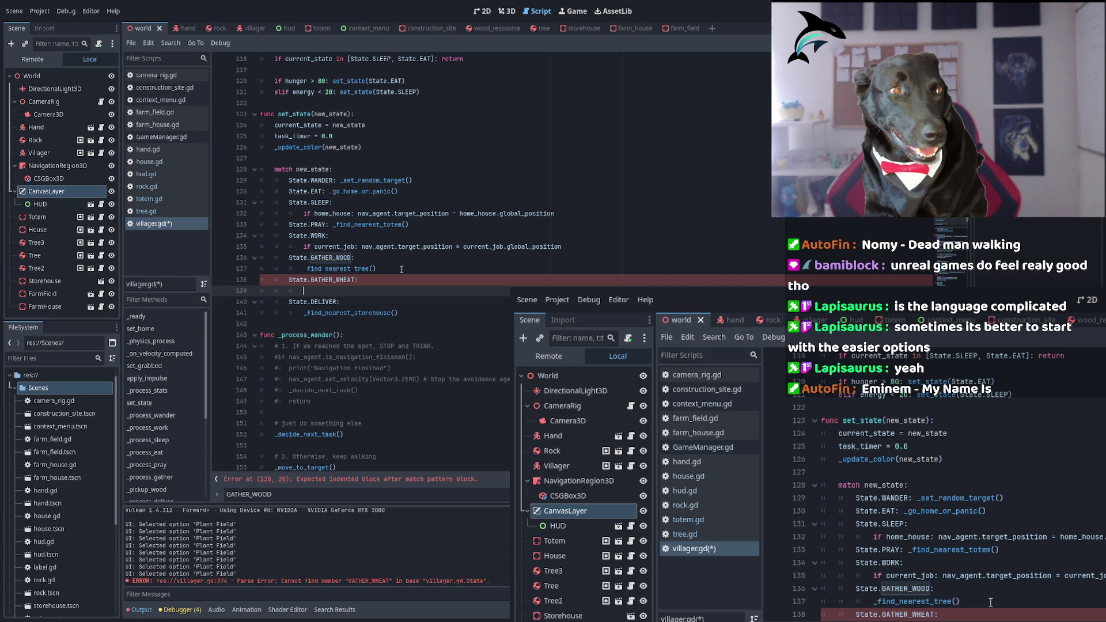
pyautogui.write('_find_')
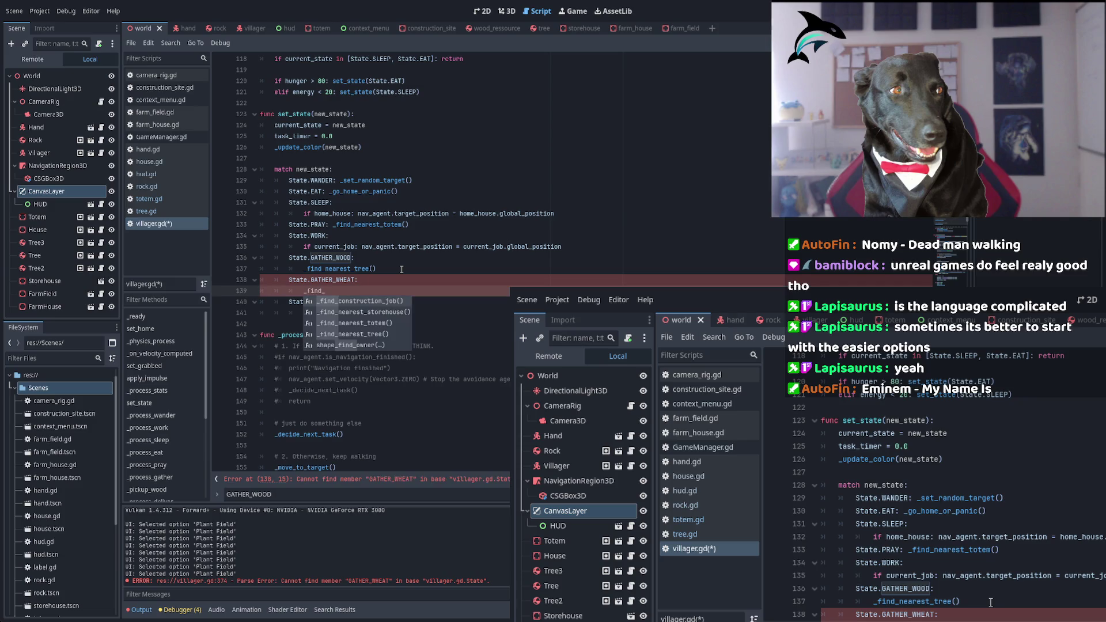
pyautogui.write('nearest_field()')
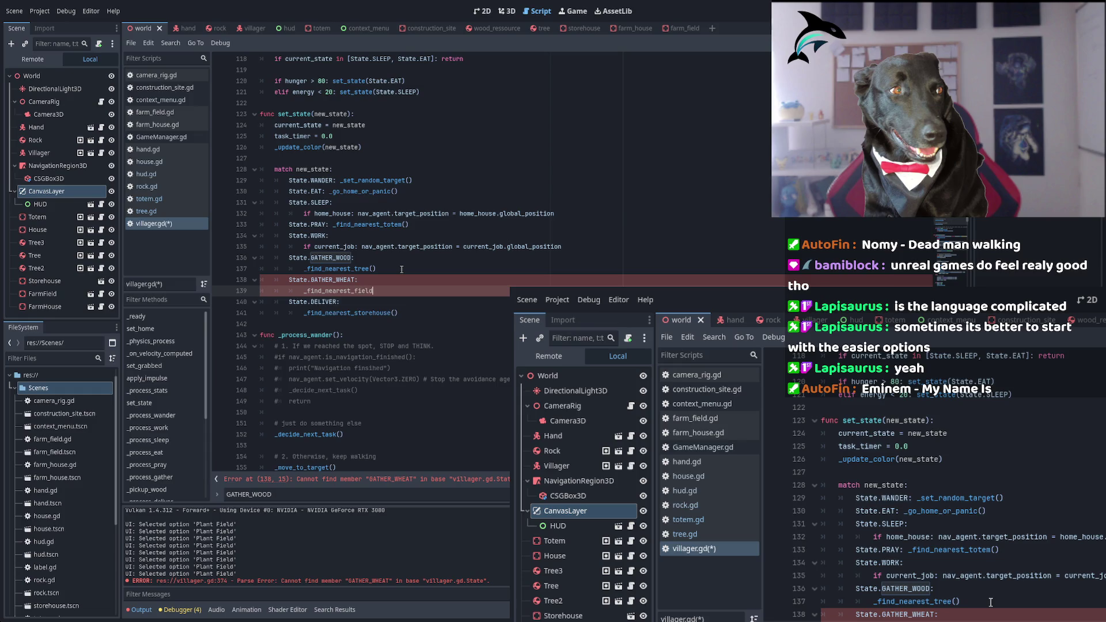
pyautogui.press('Up')
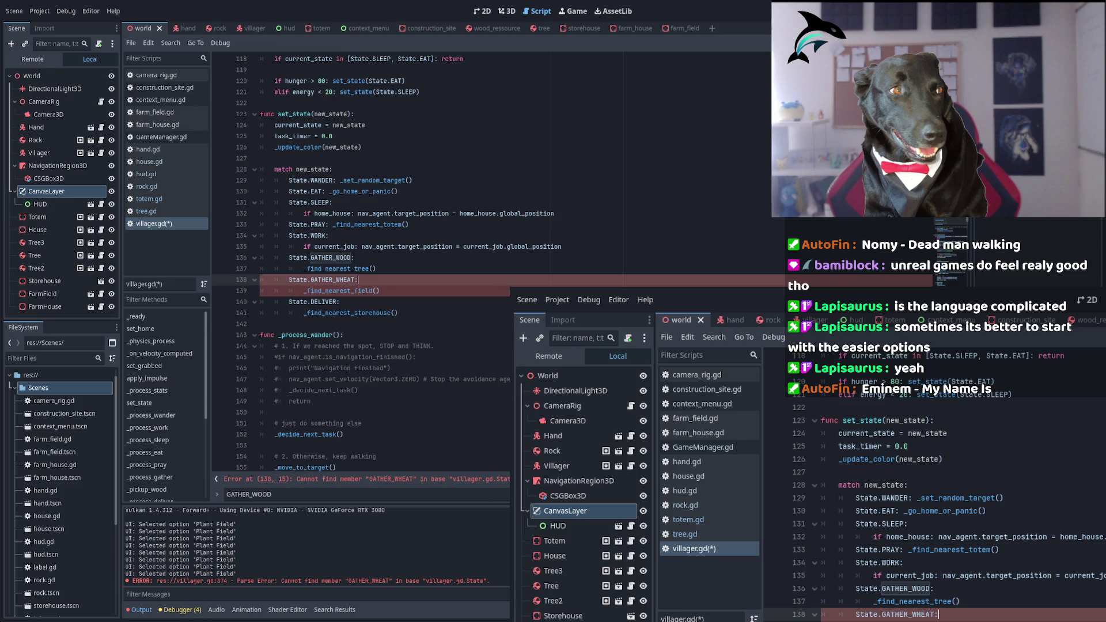
pyautogui.doubleClick(330, 258)
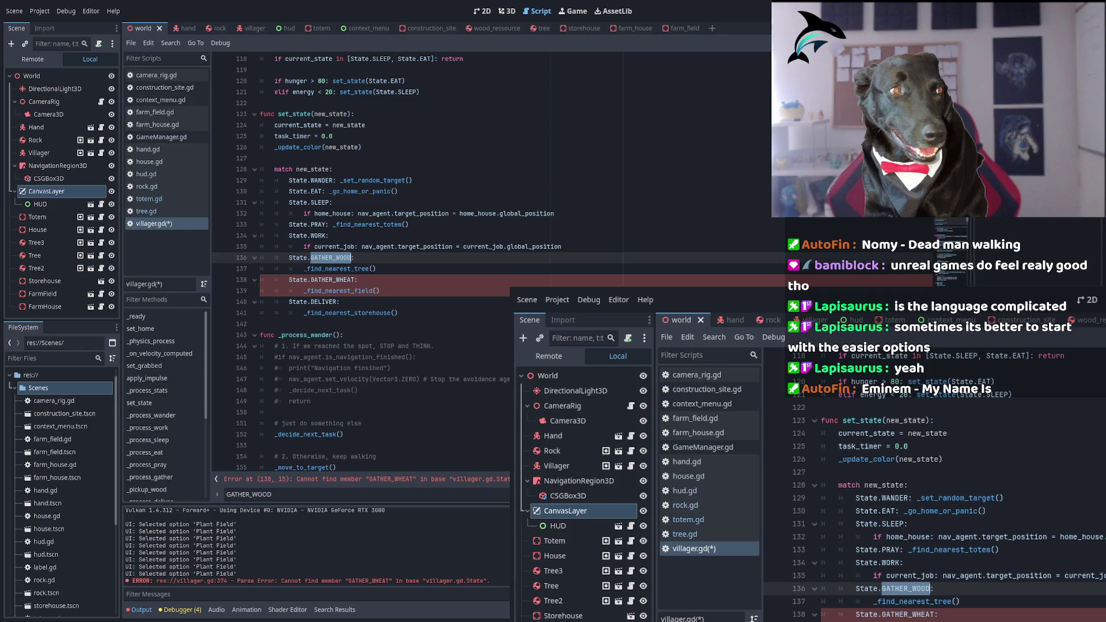
pyautogui.hotkey('shift', 'F3')
# Add a State.Gather_WHEAT case running _process_gather_wheat(delta) below the GATHER_WOOD processing line
pyautogui.click(460, 260)
pyautogui.press('Return')
pyautogui.write('S')
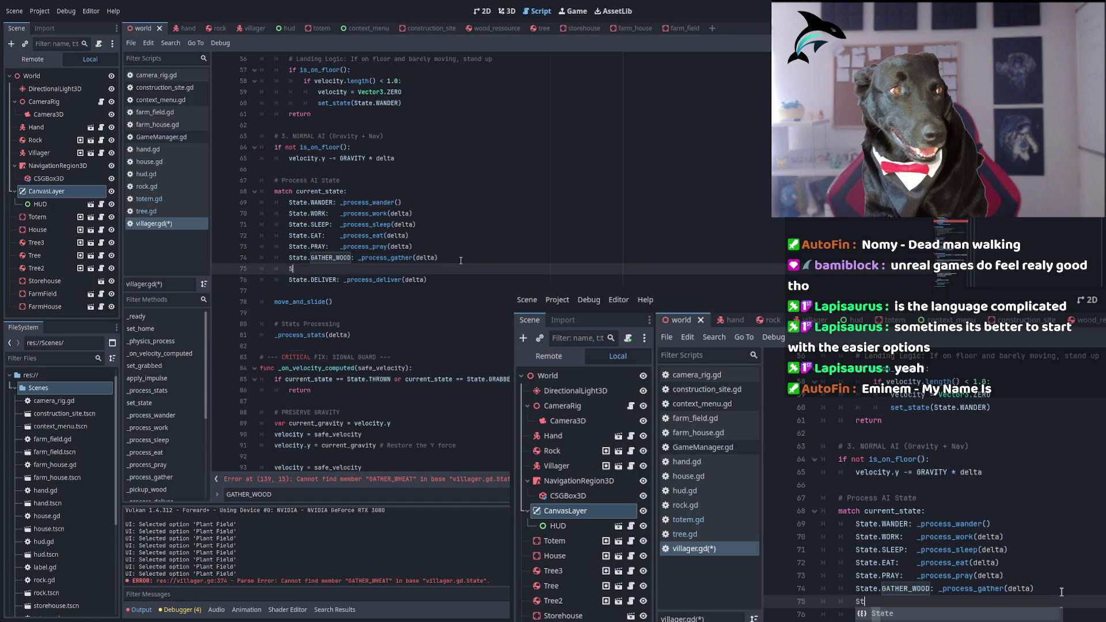
pyautogui.write('tate.G')
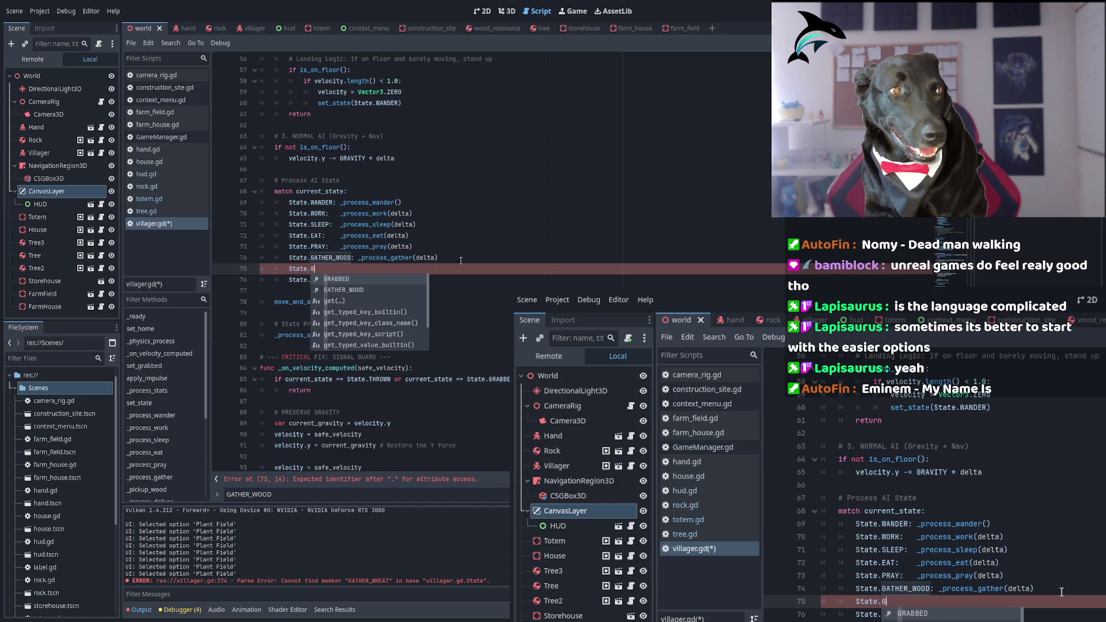
pyautogui.write('ather_WHEAT:')
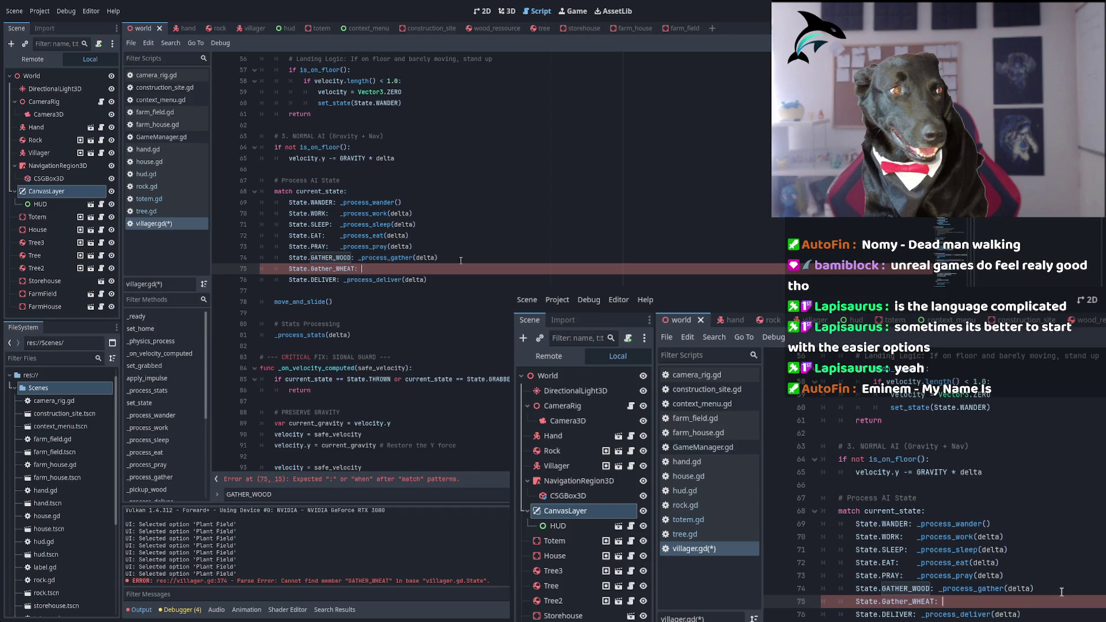
pyautogui.write('_proces')
pyautogui.press('BackSpace')
pyautogui.press('BackSpace')
pyautogui.press('BackSpace')
pyautogui.write('process_g')
pyautogui.press('Escape')
pyautogui.write('ather_wheat(delta')
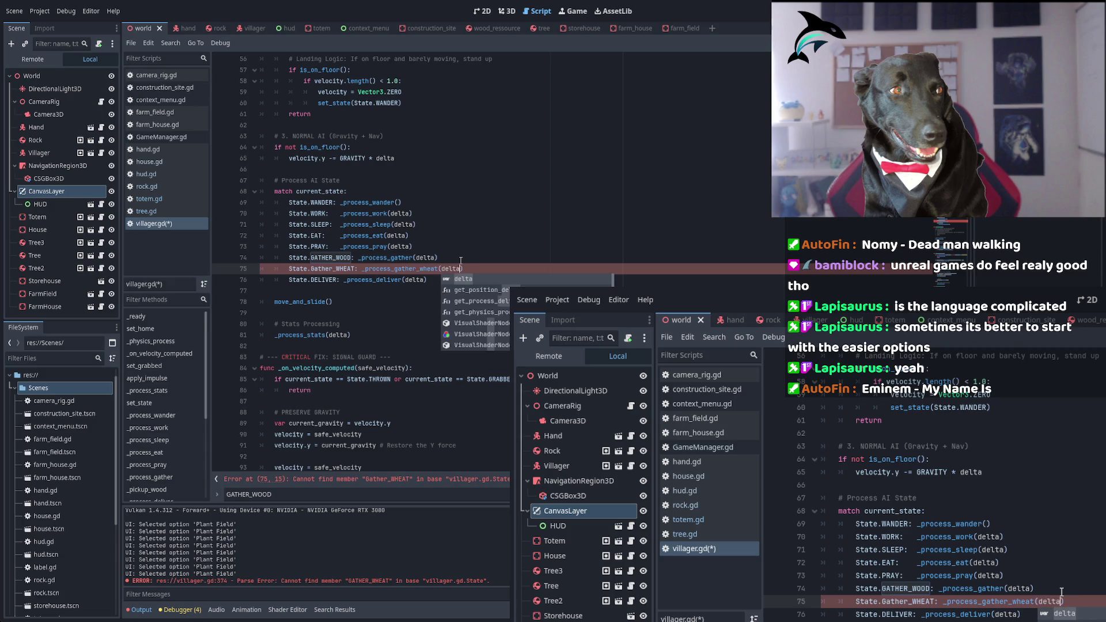
pyautogui.click(371, 269)
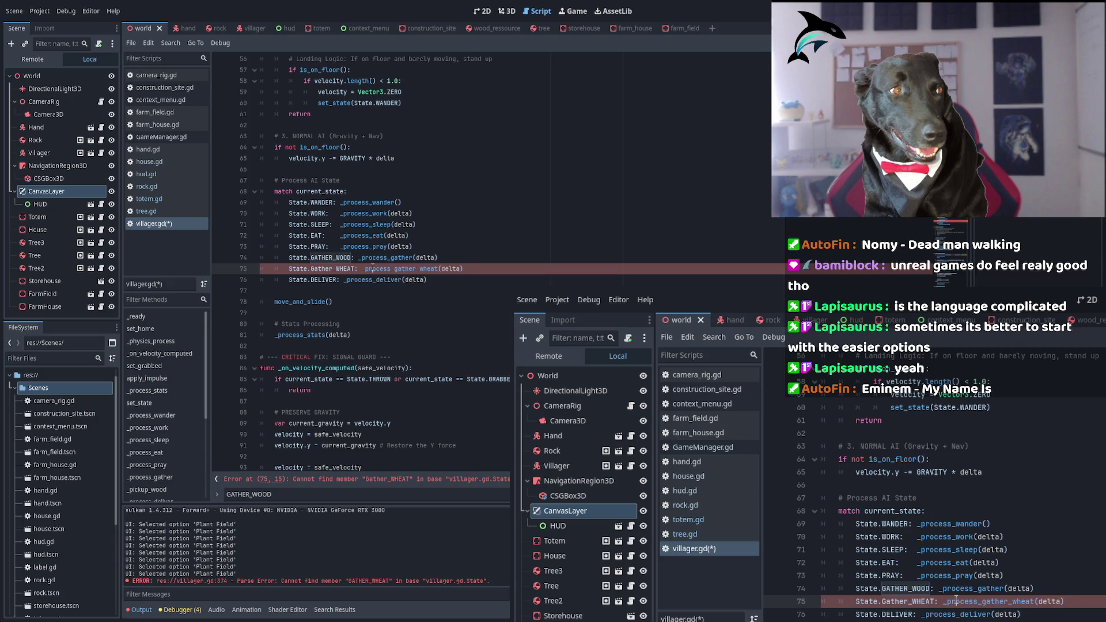
# Correct the new case's casing from Gather_WHEAT to GATHER_WHEAT
pyautogui.doubleClick(332, 269)
pyautogui.click(332, 268)
pyautogui.press('BackSpace')
pyautogui.press('BackSpace')
pyautogui.press('BackSpace')
pyautogui.write('ATHER')
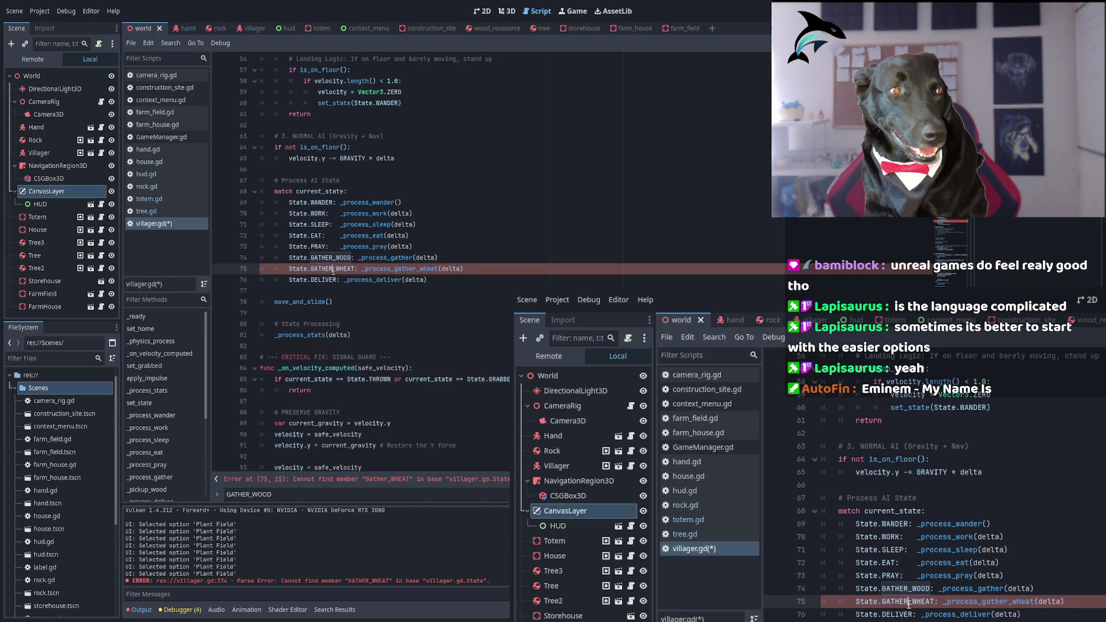
pyautogui.press('End')
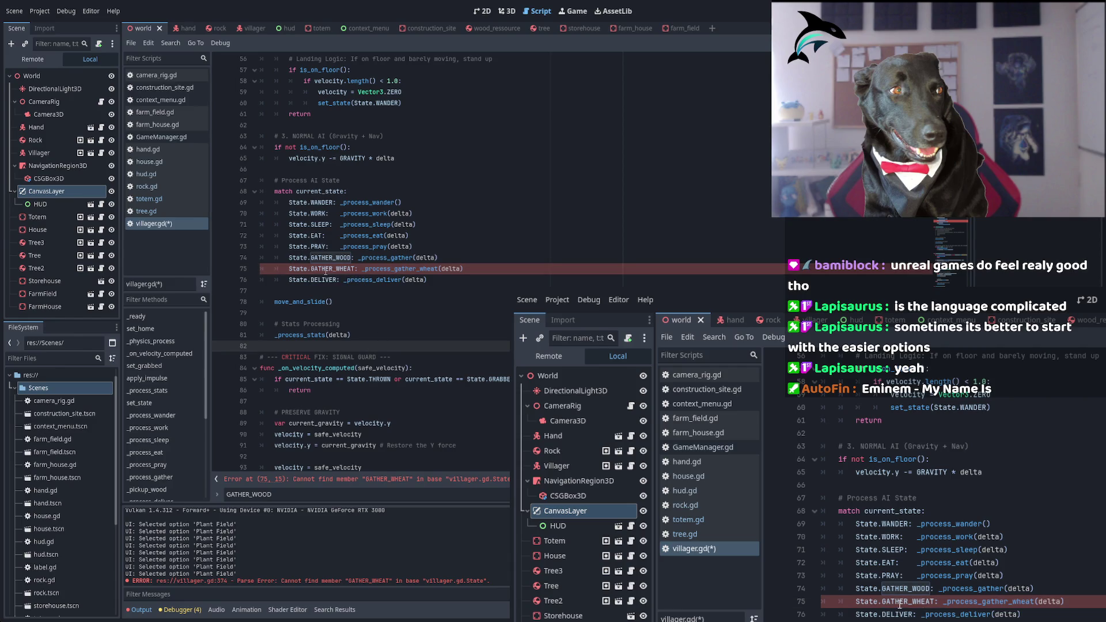
pyautogui.hotkey('ctrl', 'Left')
pyautogui.hotkey('ctrl', 'Left')
pyautogui.hotkey('ctrl', 'Left')
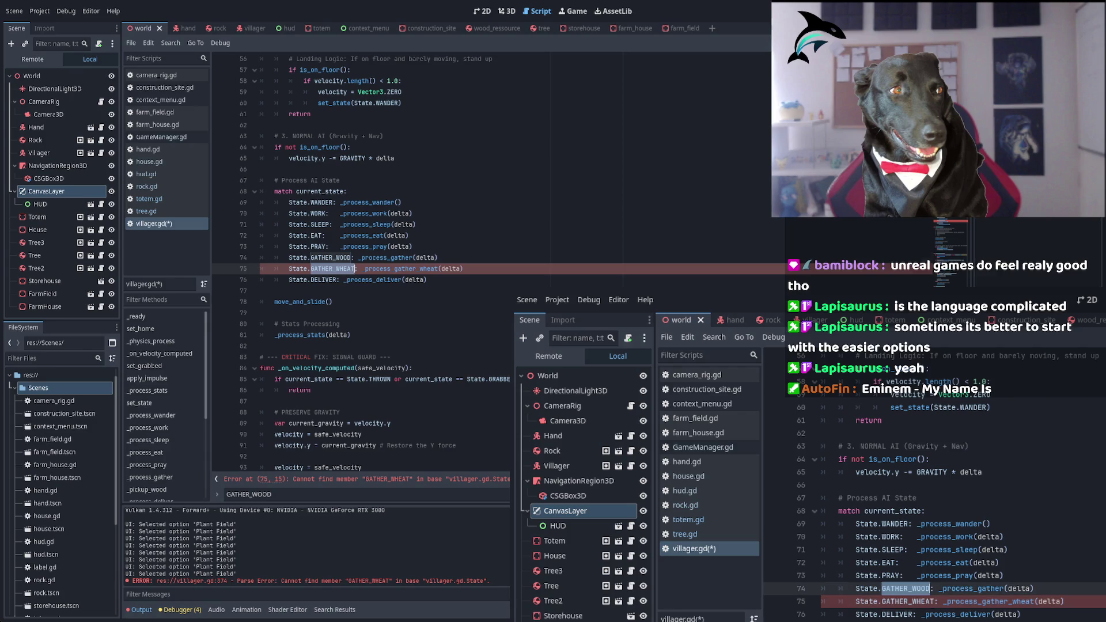
pyautogui.keyDown('ctrl'); pyautogui.click(331, 257); pyautogui.keyUp('ctrl')
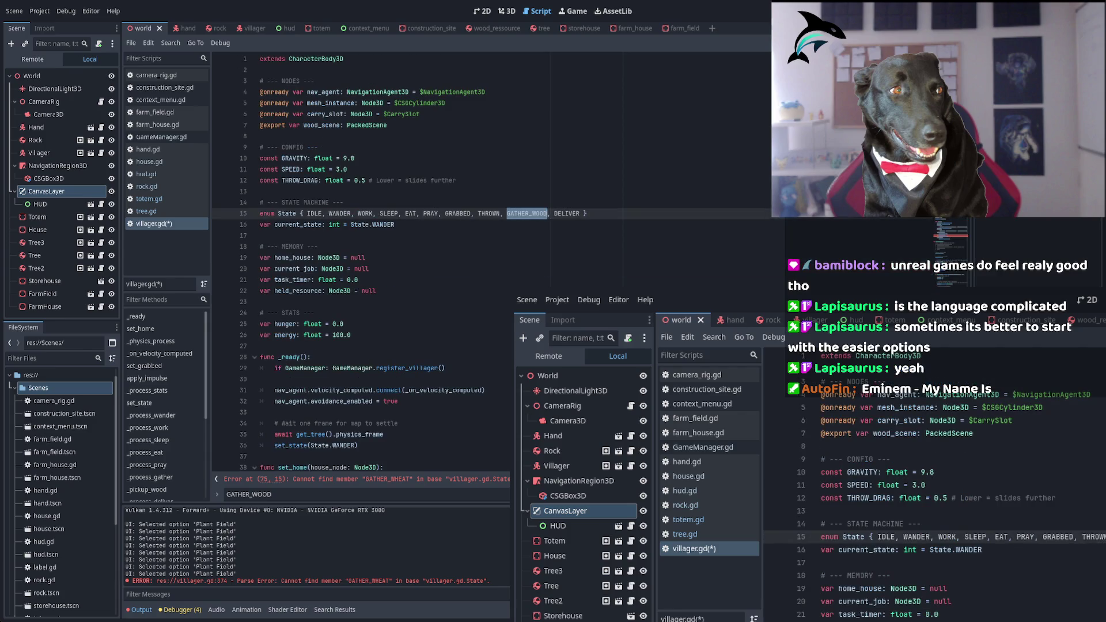
# Add GATHER_WHEAT after GATHER_WOOD in the State enum, save, and review the script errors
pyautogui.click(550, 213)
pyautogui.write('GATHER_W')
pyautogui.write('HEAT,')
pyautogui.hotkey('ctrl', 's')
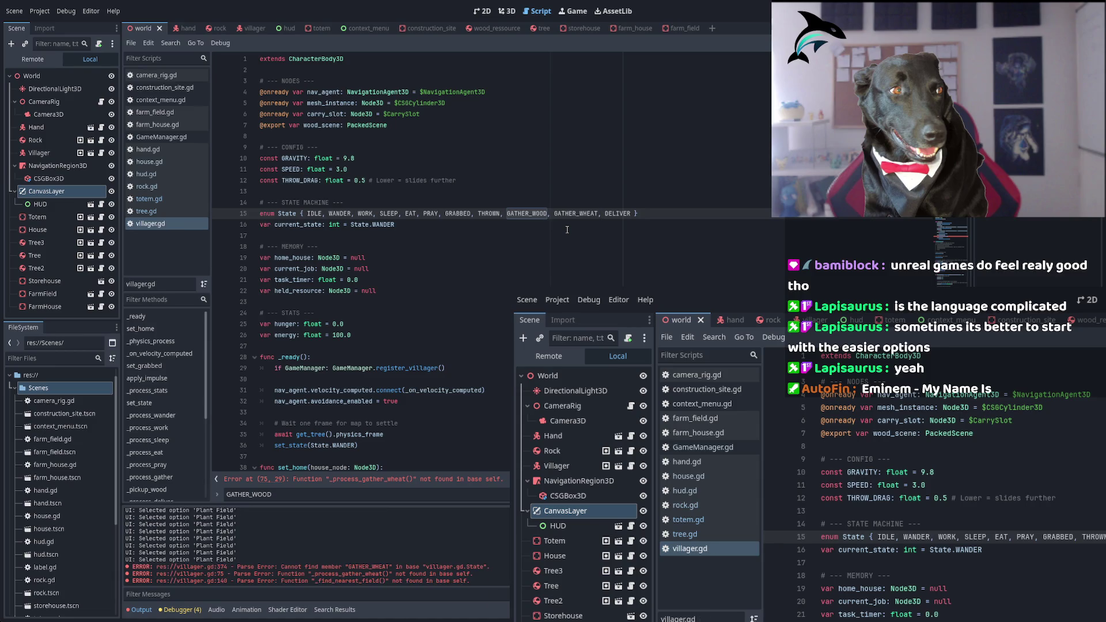
pyautogui.doubleClick(526, 213)
pyautogui.click(380, 479)
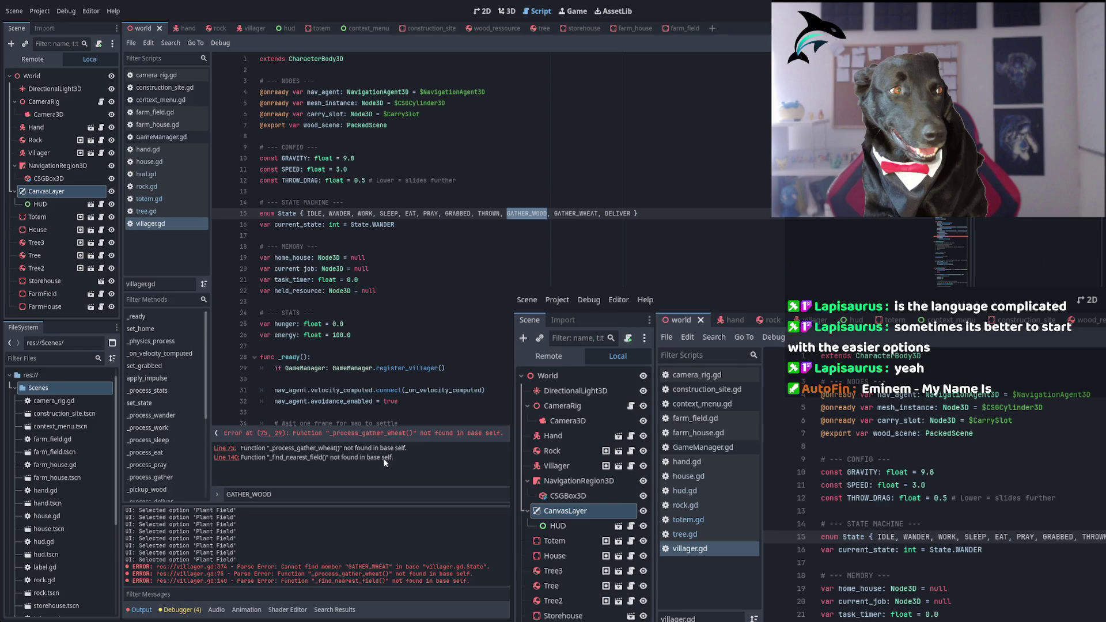
pyautogui.click(357, 433)
pyautogui.scroll(-1, 376, 390)
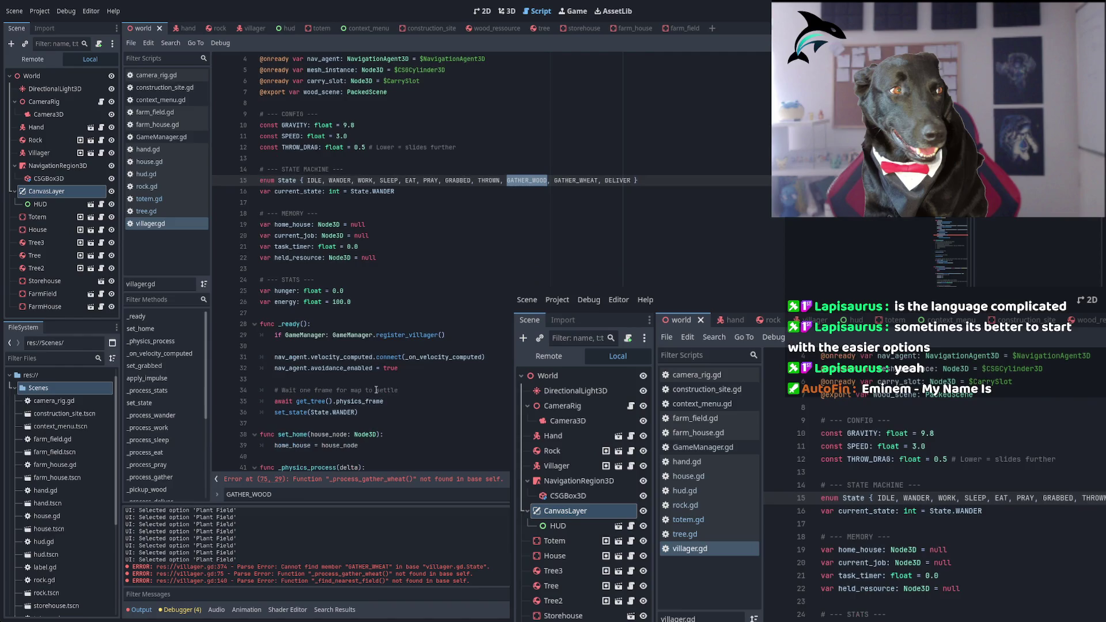
# Search for gather_wood, then _process_gather, to reach the _process_gather function definition
pyautogui.hotkey('shift', 'F3')
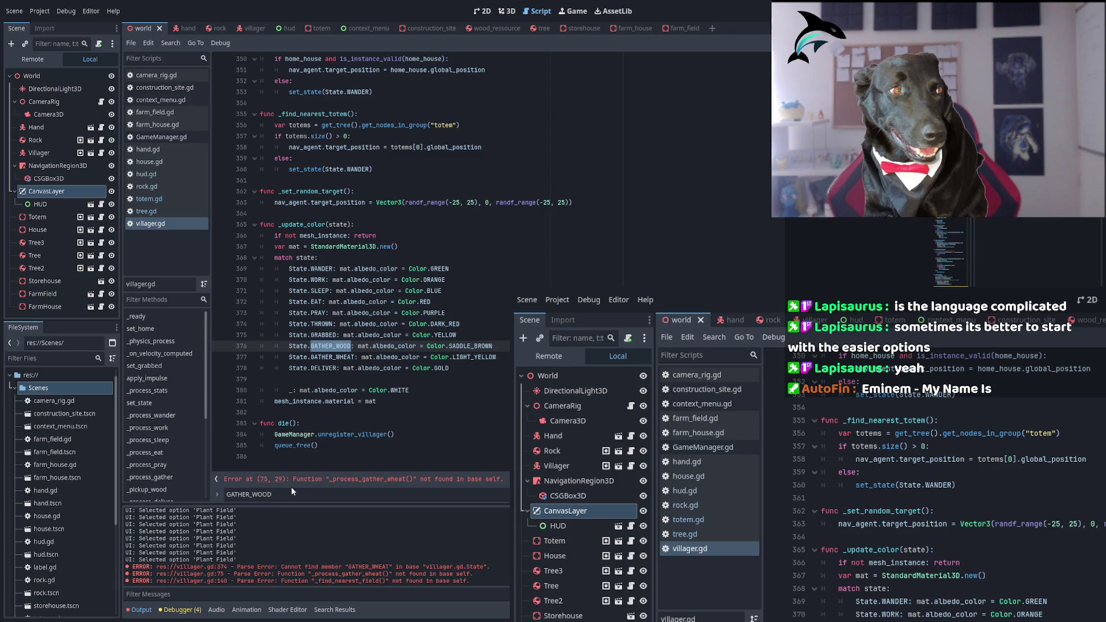
pyautogui.click(292, 489)
pyautogui.write('gather_wood')
pyautogui.press('Return')
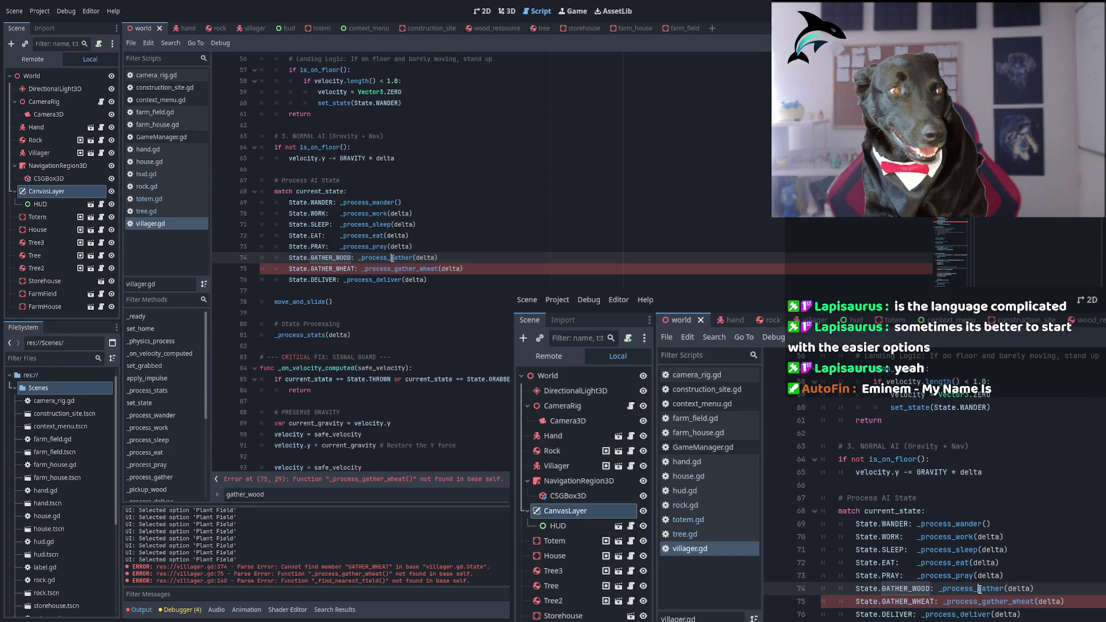
pyautogui.moveTo(358, 257); pyautogui.dragTo(413, 258)
pyautogui.hotkey('ctrl', 'f')
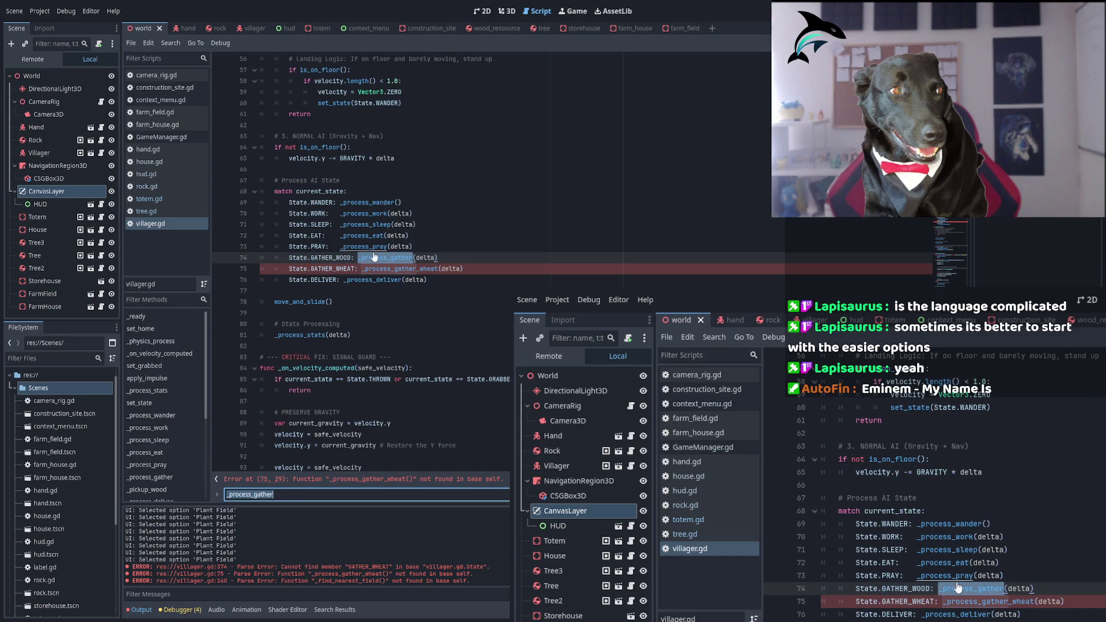
pyautogui.keyDown('ctrl'); pyautogui.click(380, 258); pyautogui.keyUp('ctrl')
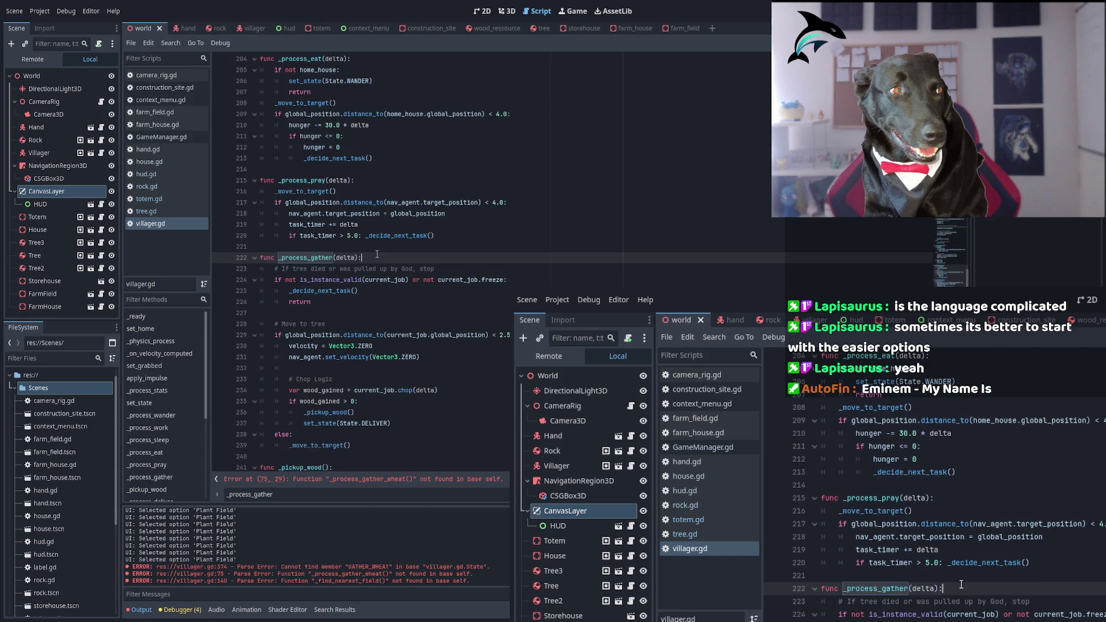
# Write a new func _process_gather_wheat(delta): header below the _process_gather function
pyautogui.scroll(-2, 309, 367)
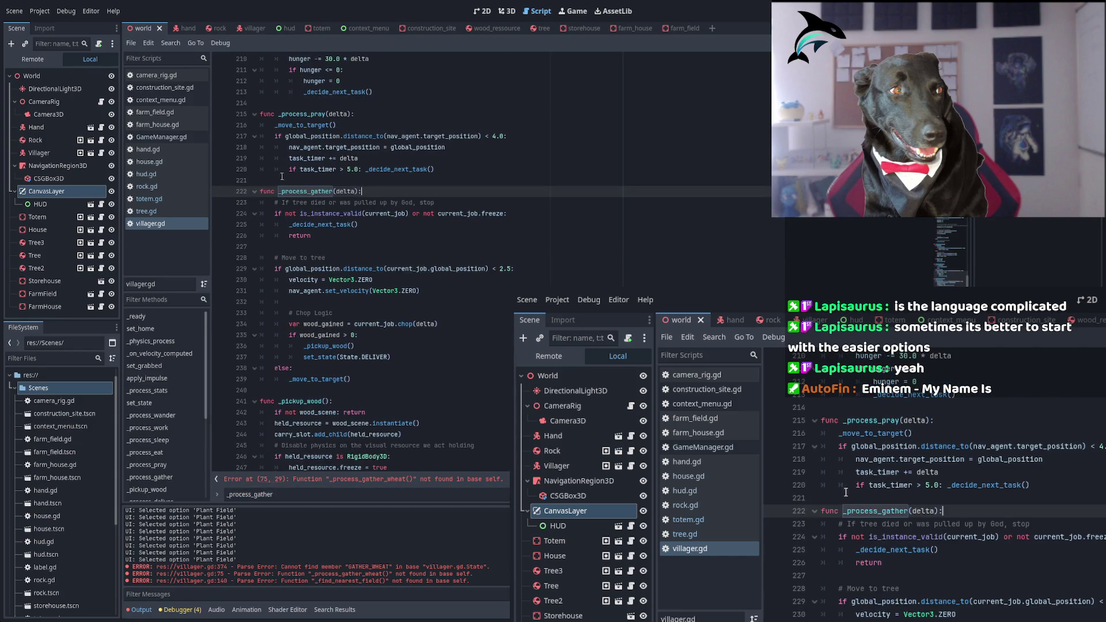
pyautogui.click(272, 391)
pyautogui.press('Return')
pyautogui.press('Return')
pyautogui.click(270, 393)
pyautogui.press('Down')
pyautogui.write('fu')
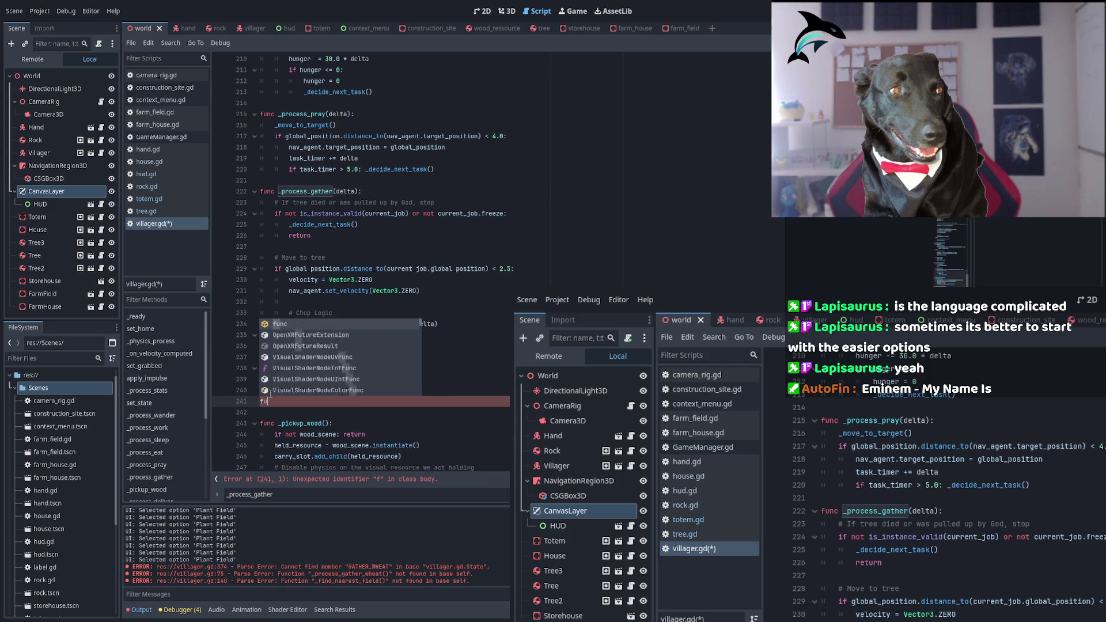
pyautogui.write('nc _proec')
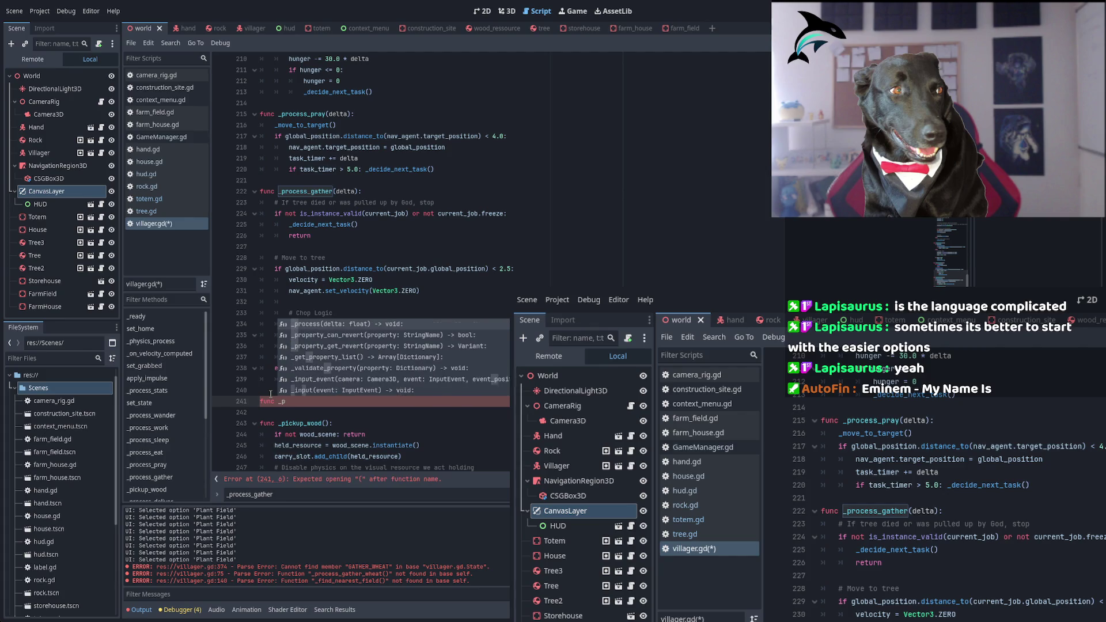
pyautogui.press('BackSpace')
pyautogui.press('BackSpace')
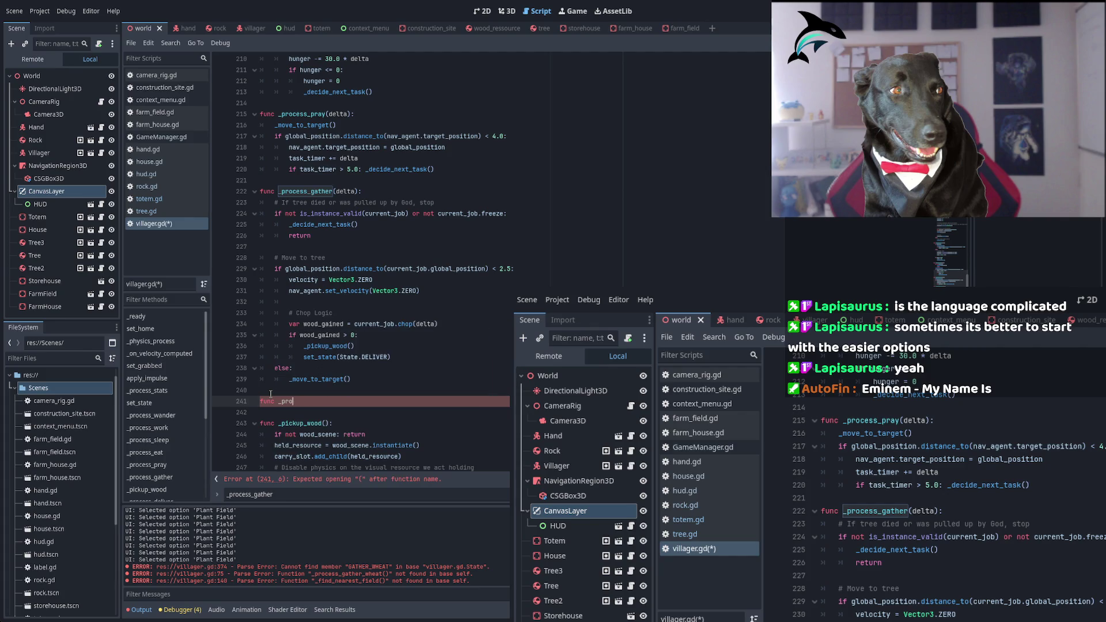
pyautogui.write('cess_gathje')
pyautogui.press('BackSpace')
pyautogui.press('BackSpace')
pyautogui.write('er_')
pyautogui.write('wheat')
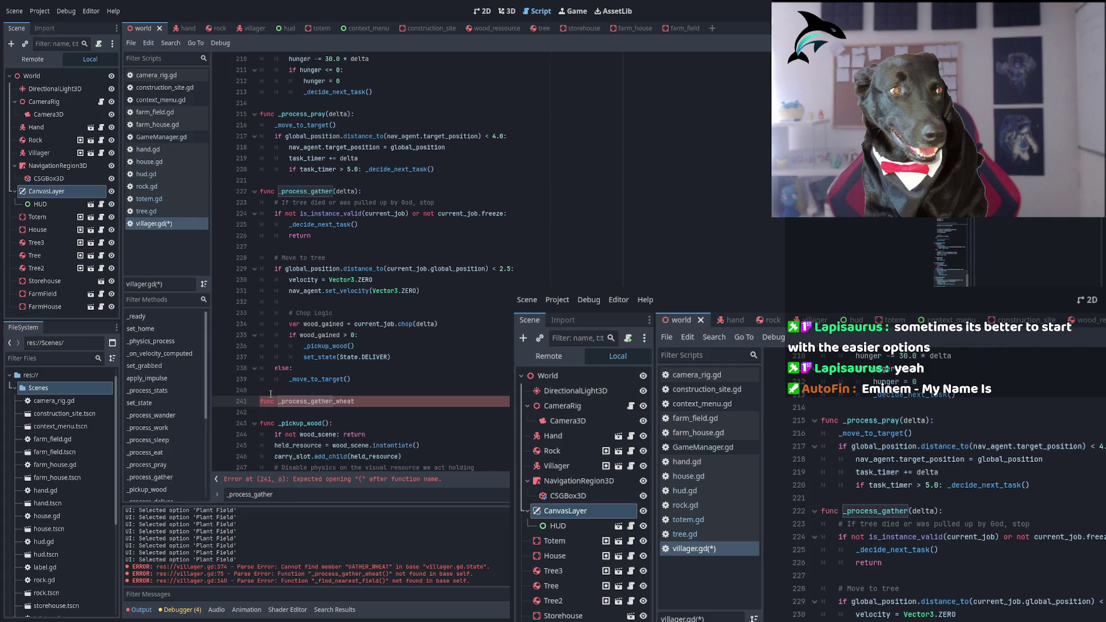
pyautogui.write('(delta)')
pyautogui.write('_')
pyautogui.write(':')
# Give the stub a body of just return and save villager.gd
pyautogui.press('Return')
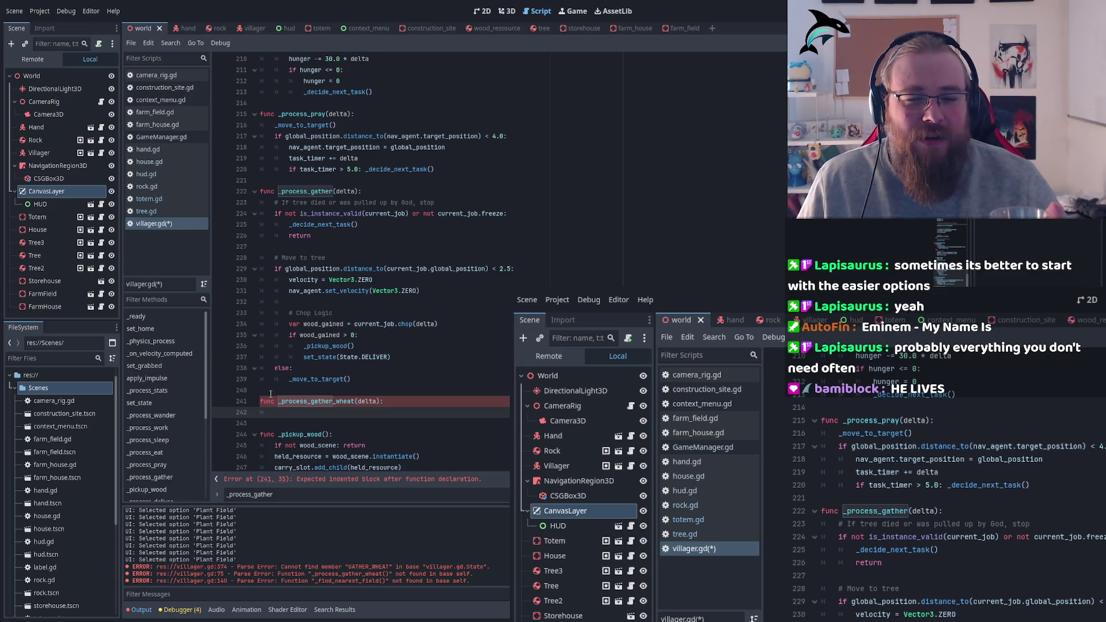
pyautogui.write('[]')
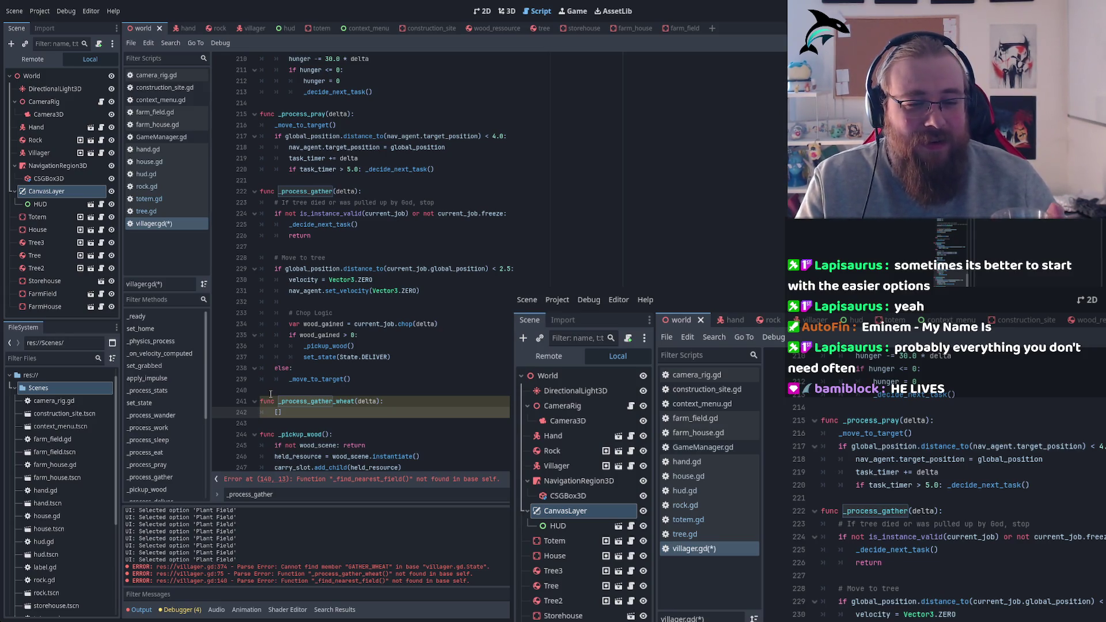
pyautogui.press('BackSpace')
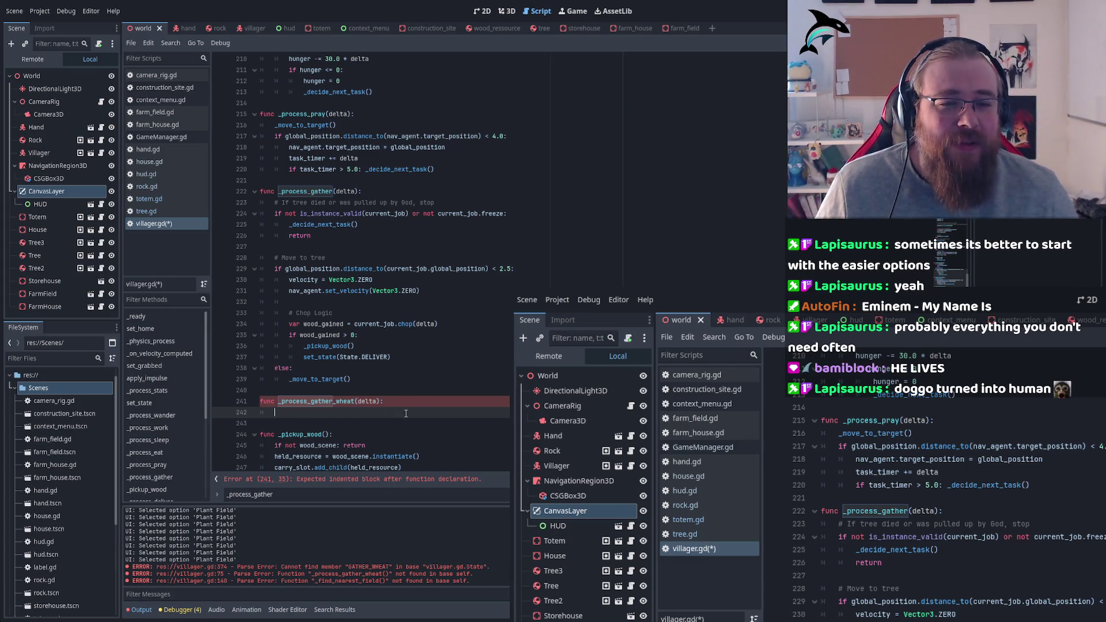
pyautogui.write('return')
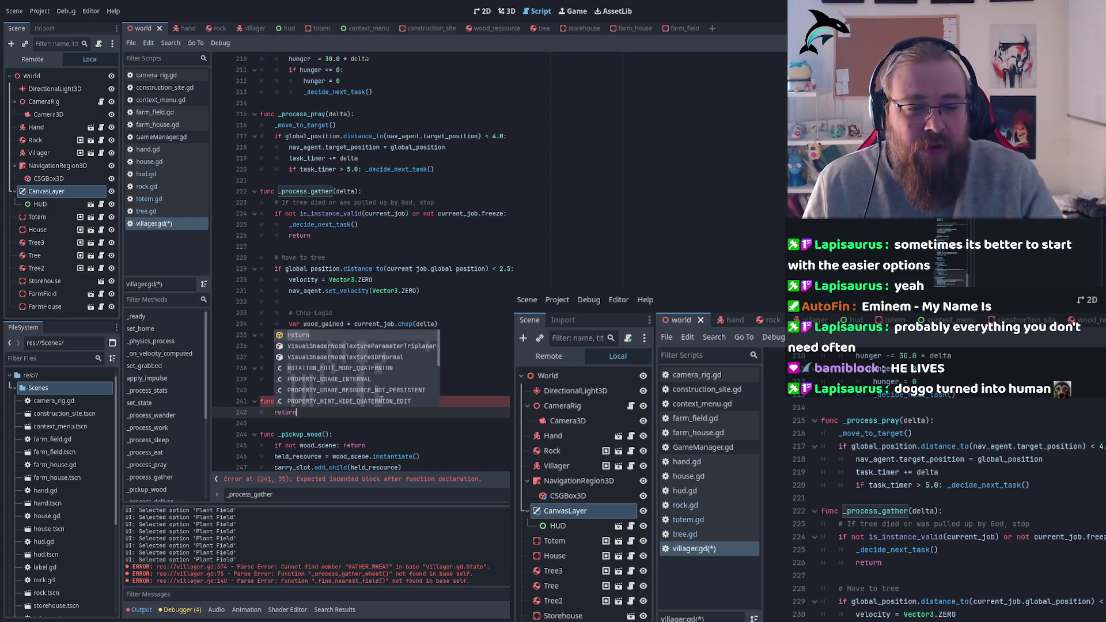
pyautogui.hotkey('ctrl', 's')
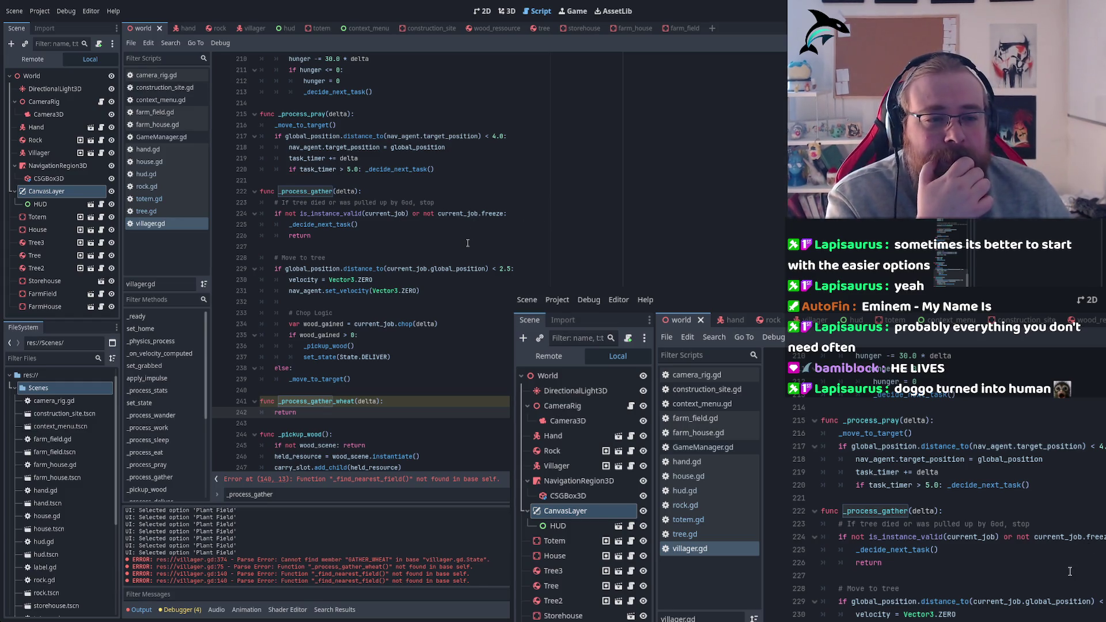
pyautogui.doubleClick(493, 213)
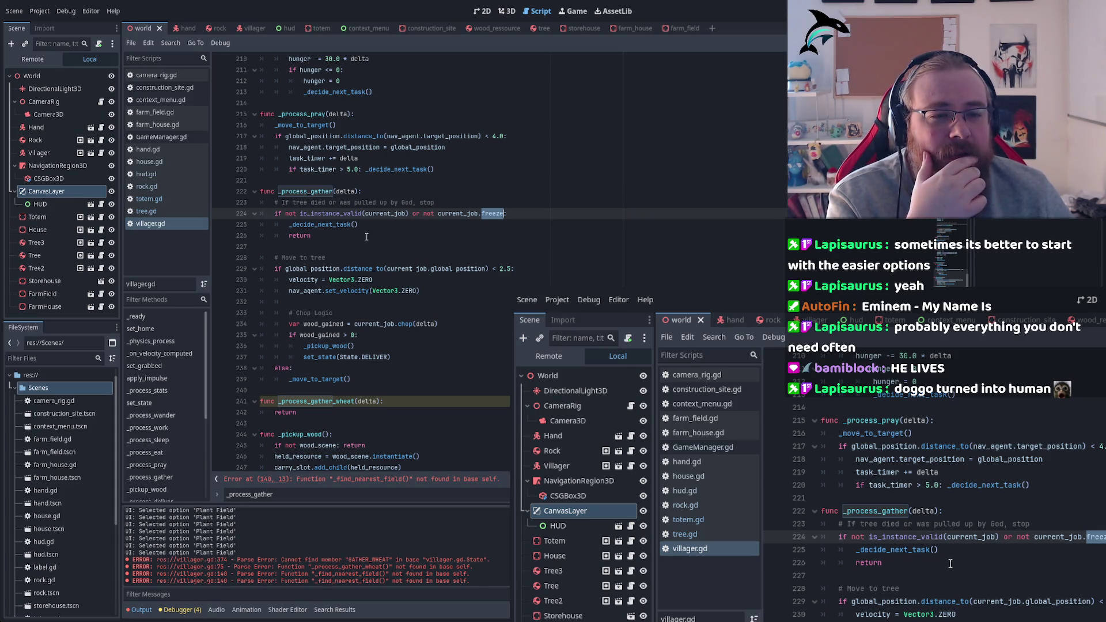
pyautogui.moveTo(506, 214); pyautogui.dragTo(275, 213)
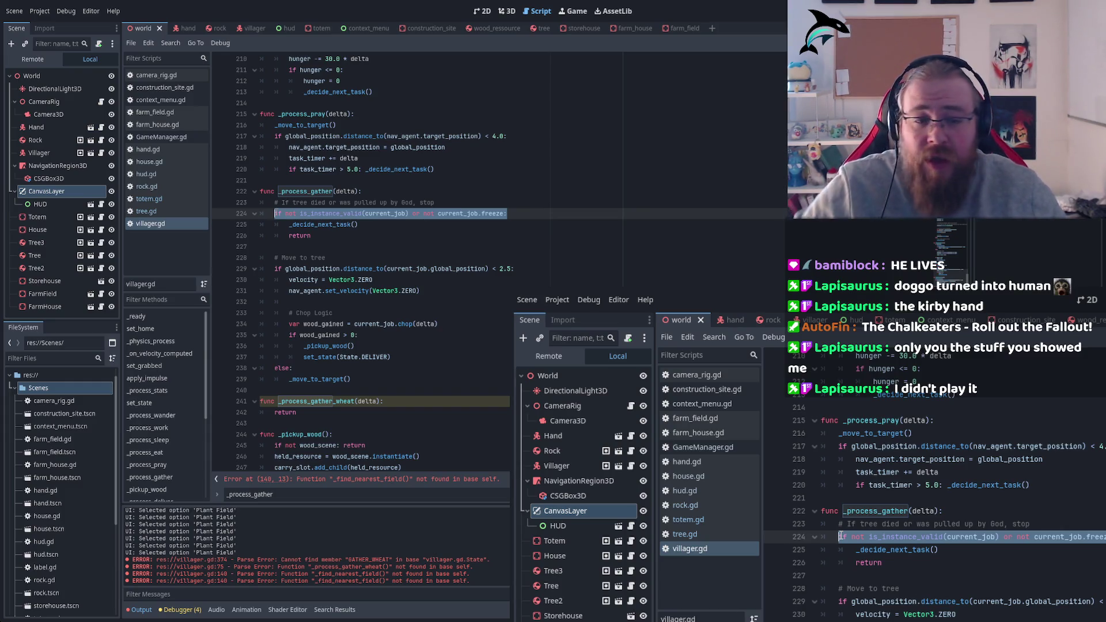
pyautogui.click(401, 390)
# Add a #todo line to the _process_gather_wheat stub, remove the stray header space, and save
pyautogui.click(390, 403)
pyautogui.press('Return')
pyautogui.write('#todo')
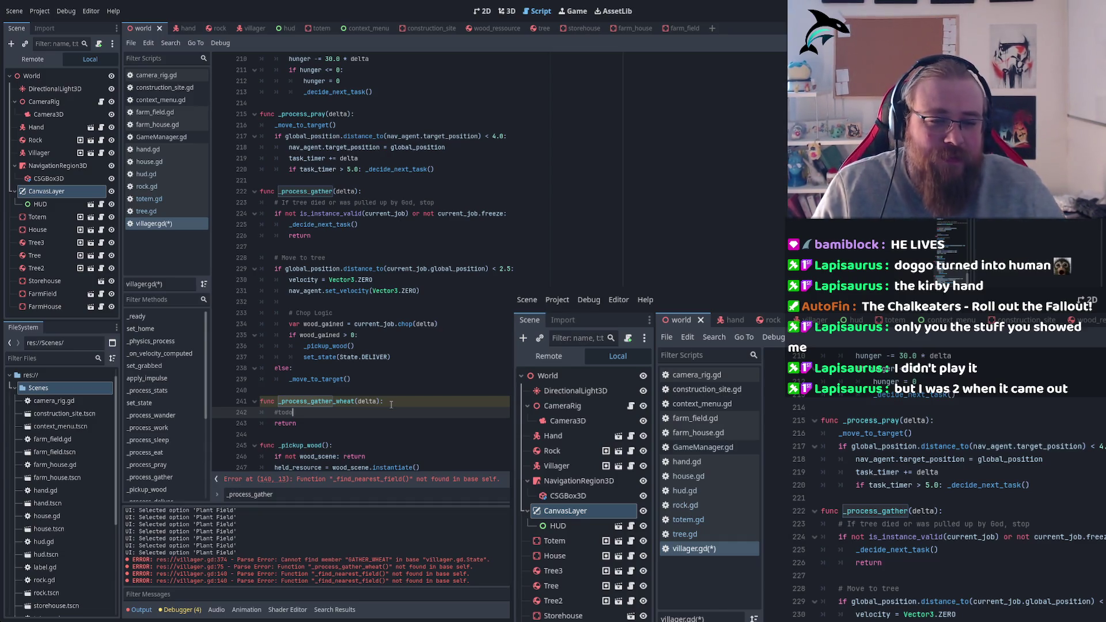
pyautogui.click(278, 405)
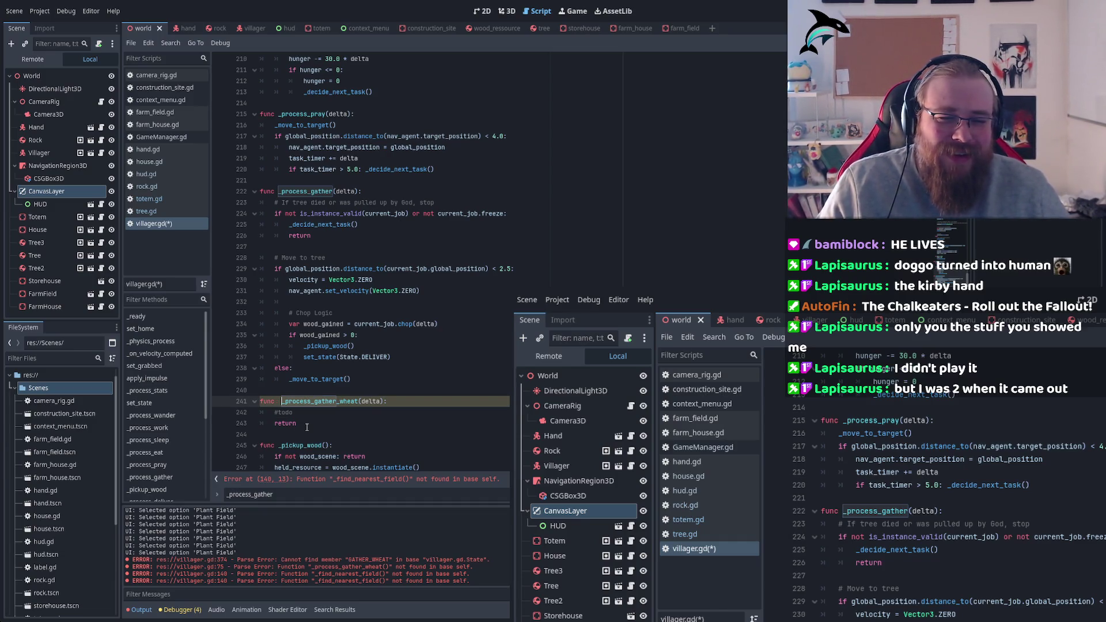
pyautogui.press('BackSpace')
pyautogui.click(310, 422)
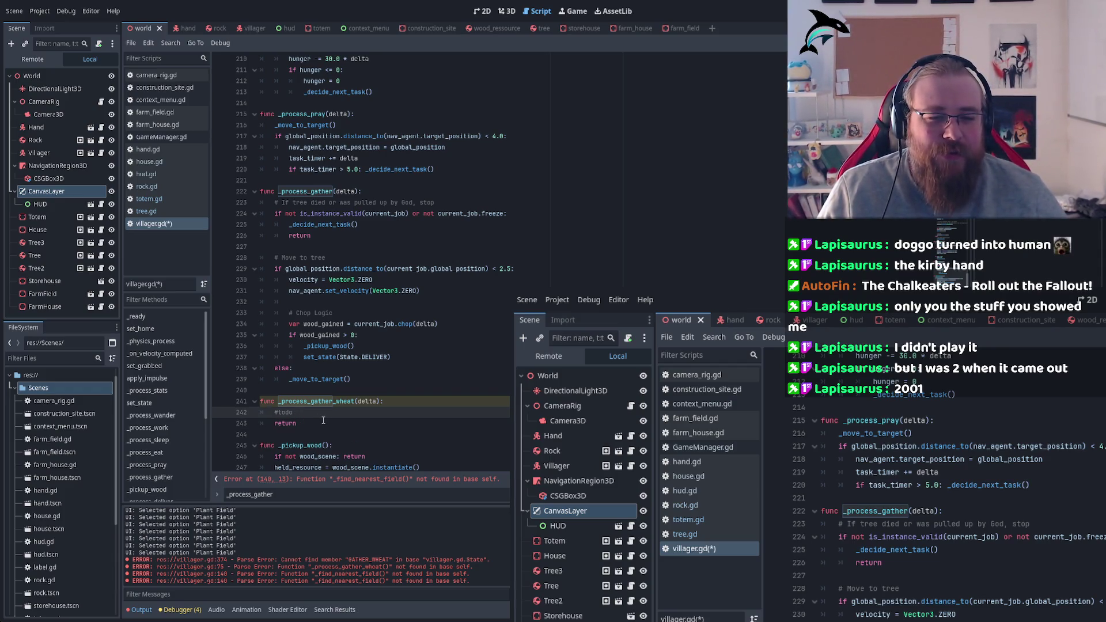
pyautogui.scroll(-3, 321, 413)
pyautogui.click(311, 322)
pyautogui.hotkey('ctrl', 's')
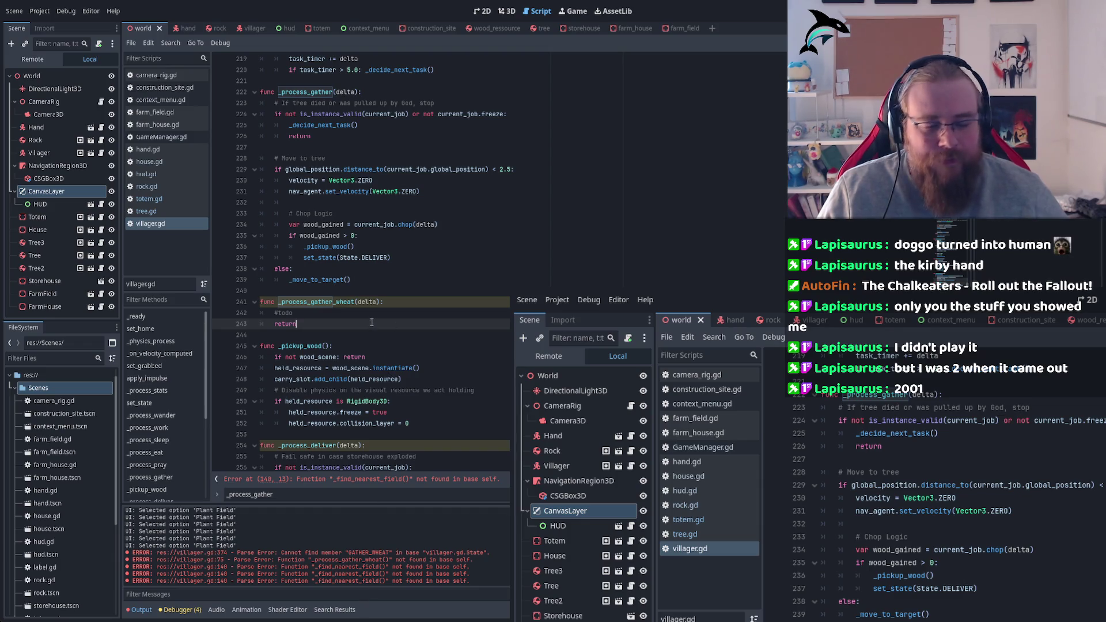
# Fix a character, save, and search the script for find_nearest
pyautogui.press('BackSpace')
pyautogui.write('n')
pyautogui.hotkey('ctrl', 's')
pyautogui.hotkey('ctrl', 'f')
pyautogui.write('find_')
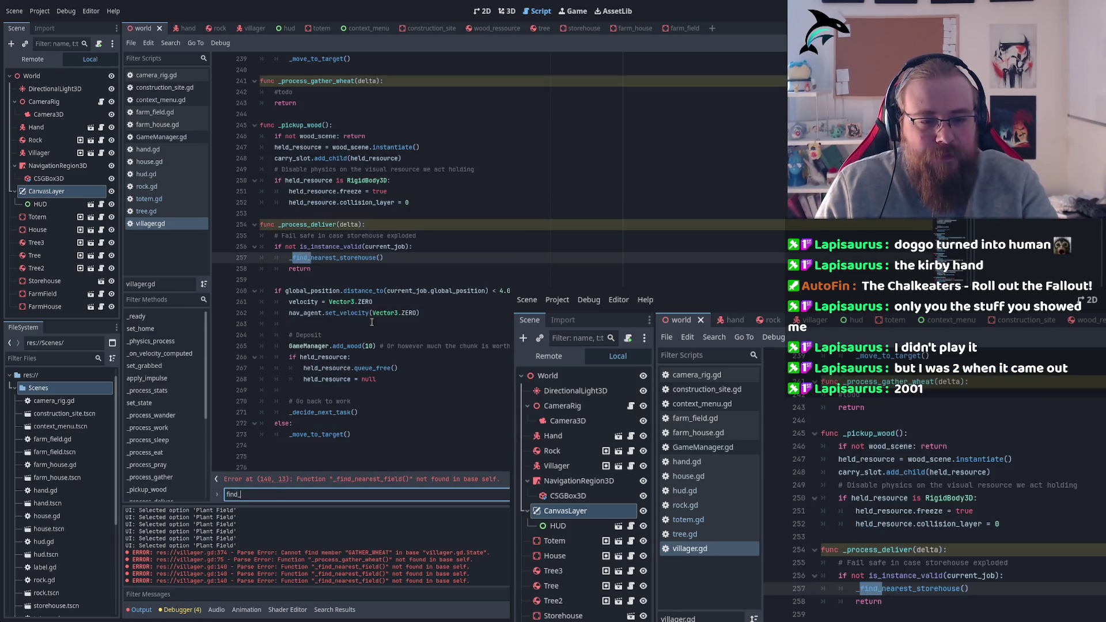
pyautogui.write('nearest')
pyautogui.press('Return')
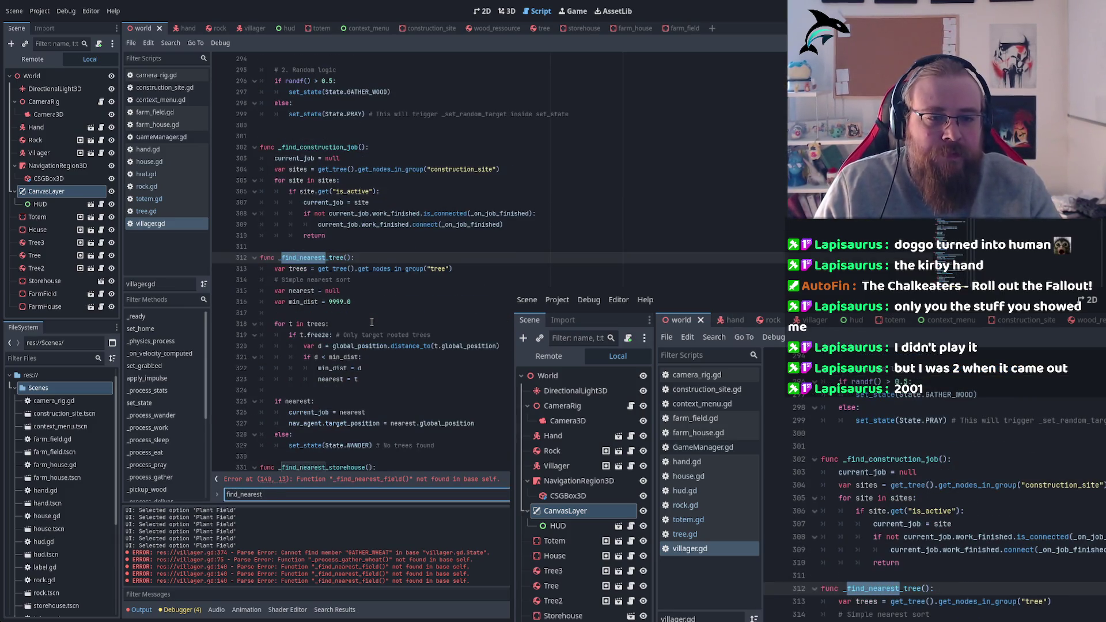
# Duplicate the whole _find_nearest_tree function, separating the copies with a blank line
pyautogui.scroll(-4, 426, 320)
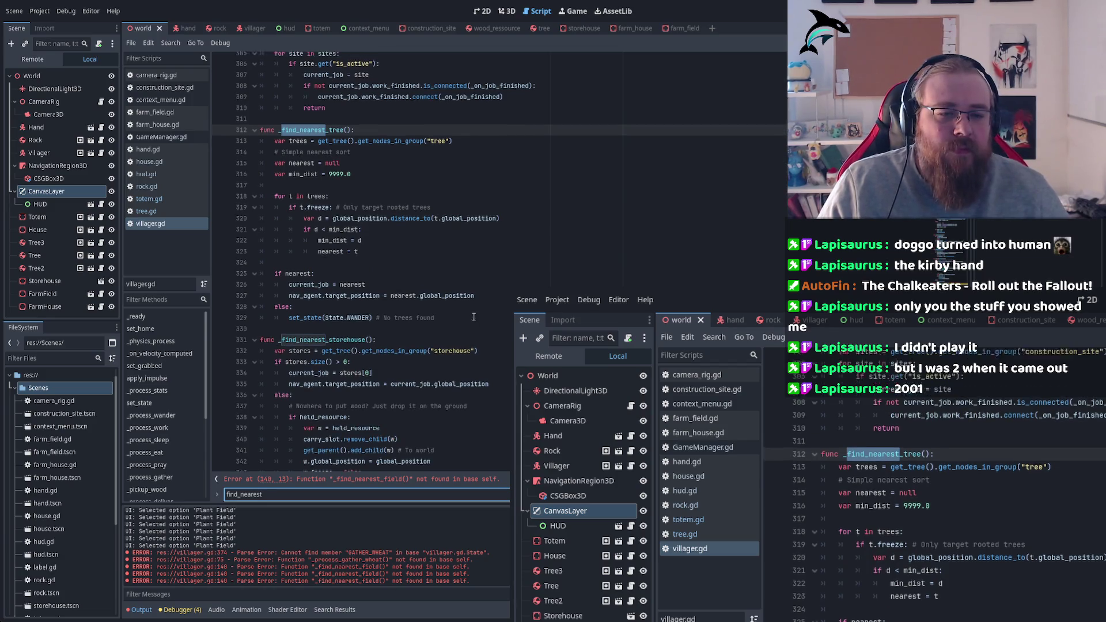
pyautogui.scroll(1, 474, 317)
pyautogui.moveTo(461, 346); pyautogui.dragTo(232, 148)
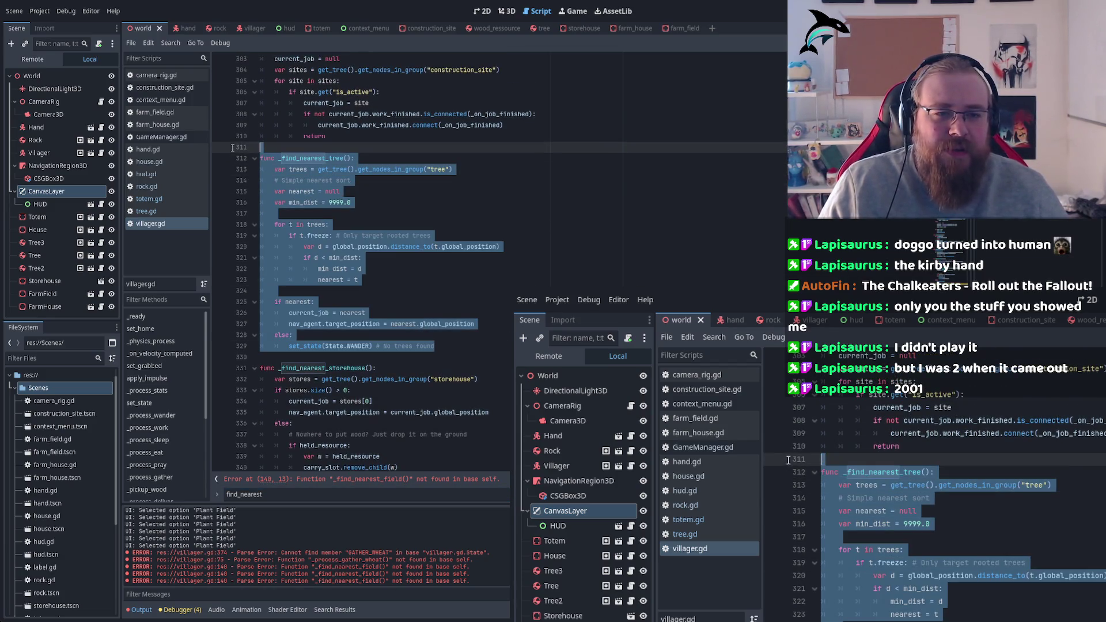
pyautogui.hotkey('ctrl', 'shift', 'd')
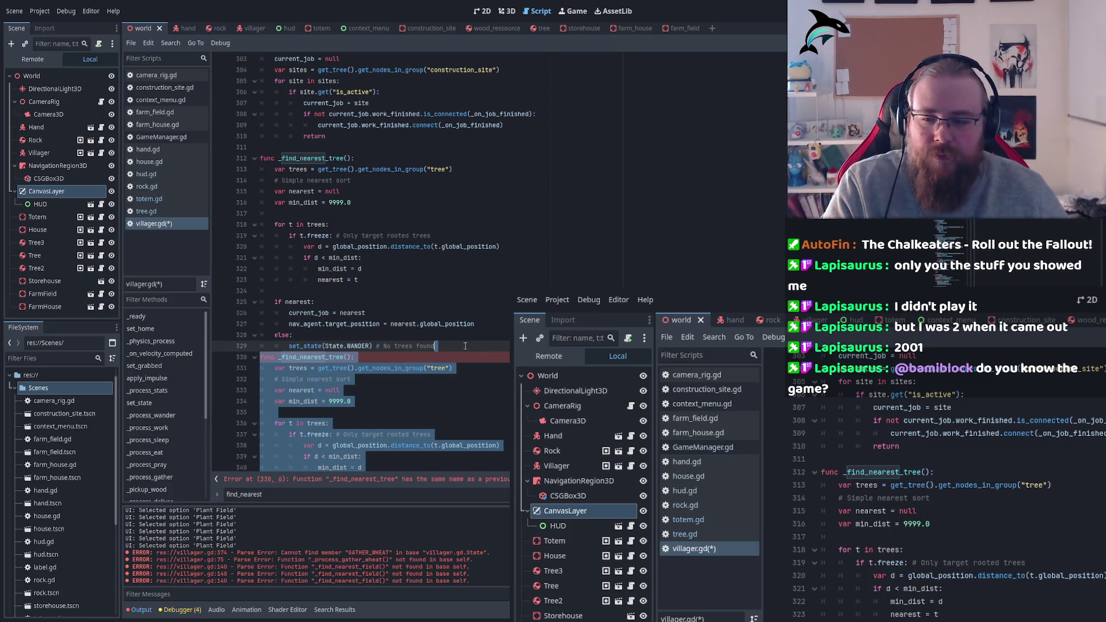
pyautogui.click(464, 345)
pyautogui.press('Return')
pyautogui.scroll(-2, 347, 320)
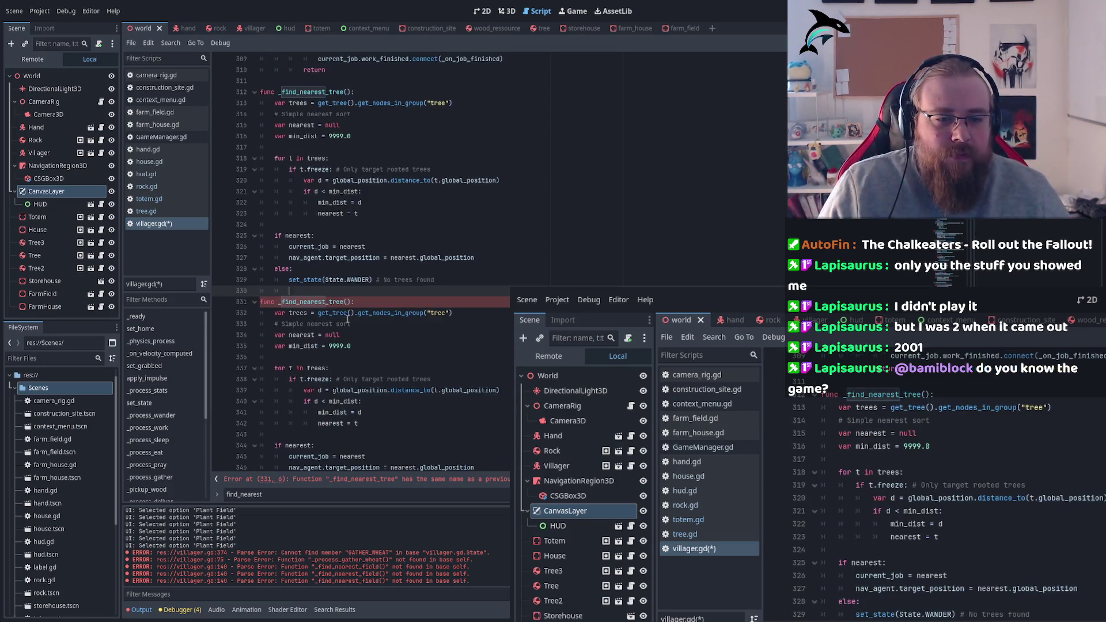
# Rename the copy to _find_nearest_field and change its group lookup to "farm_field"
pyautogui.moveTo(329, 301); pyautogui.dragTo(344, 301)
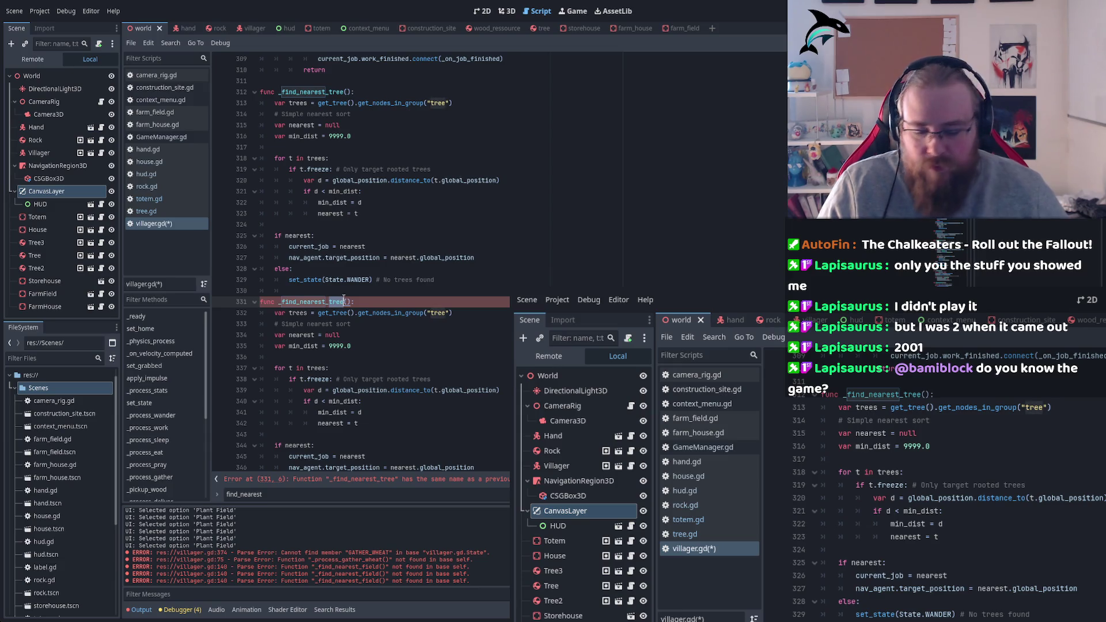
pyautogui.write('field')
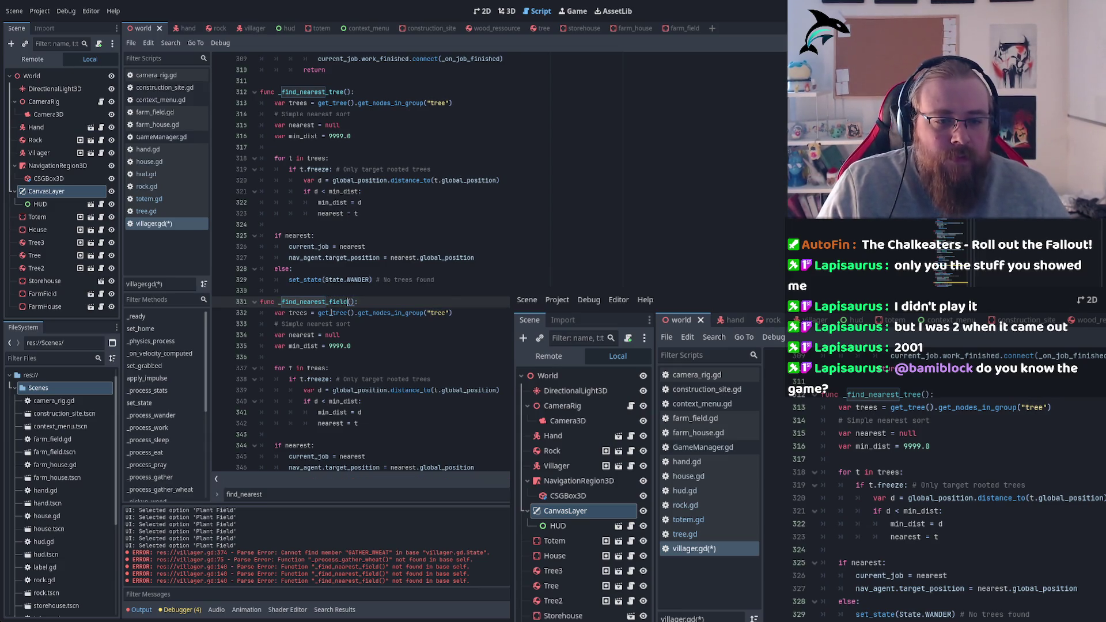
pyautogui.click(331, 312)
pyautogui.doubleClick(392, 313)
pyautogui.doubleClick(439, 312)
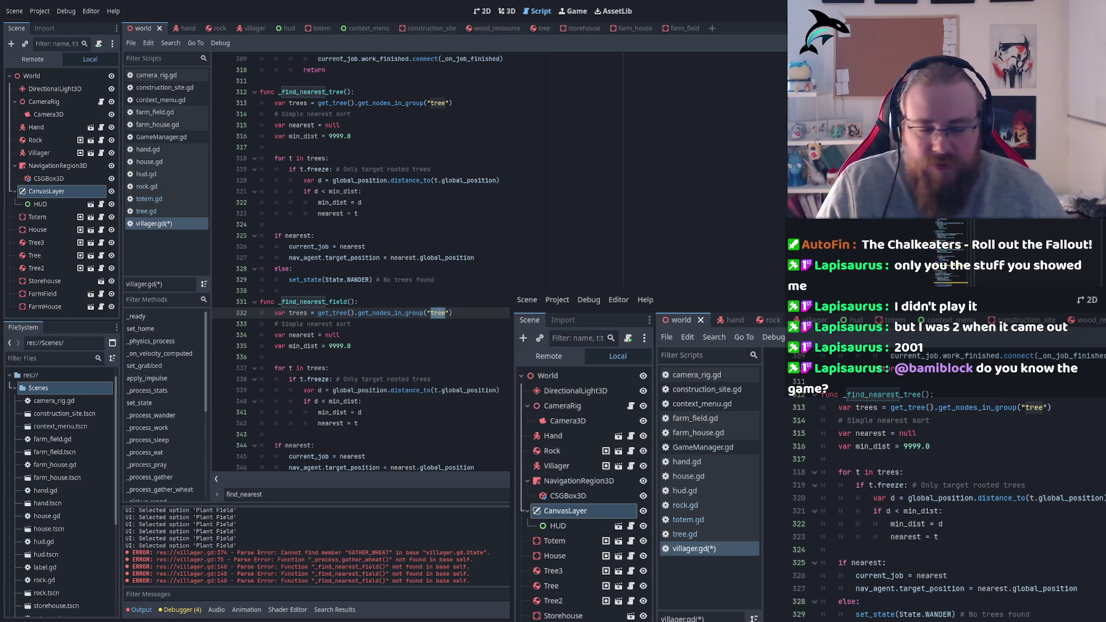
pyautogui.write('farm_field')
# Review the copied function's min_dist variables and global_position distance check
pyautogui.click(420, 357)
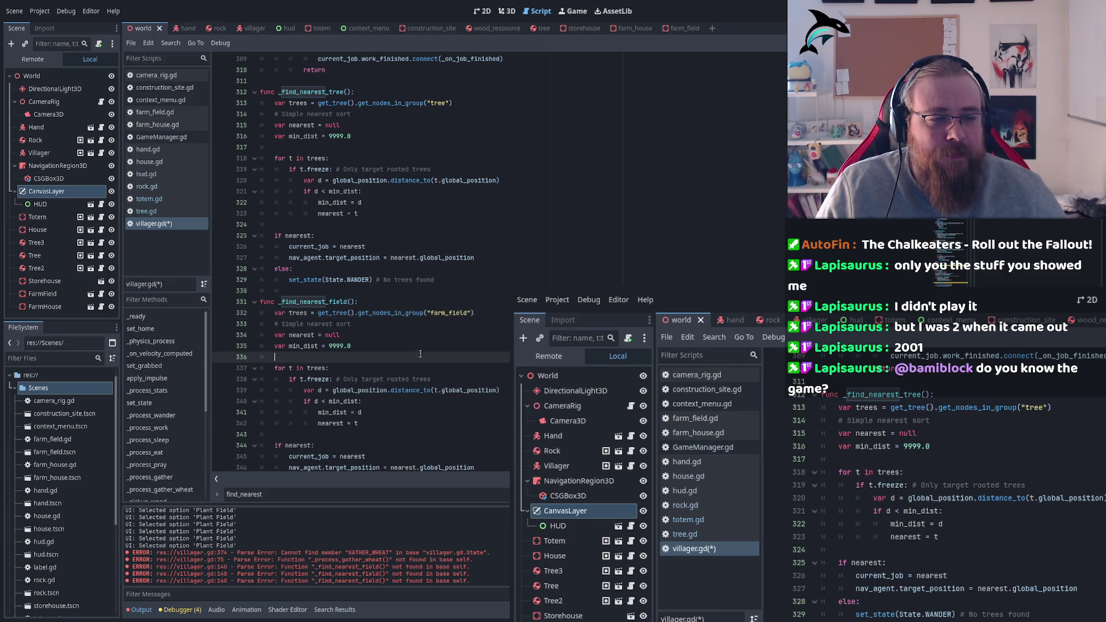
pyautogui.click(335, 335)
pyautogui.press('Down')
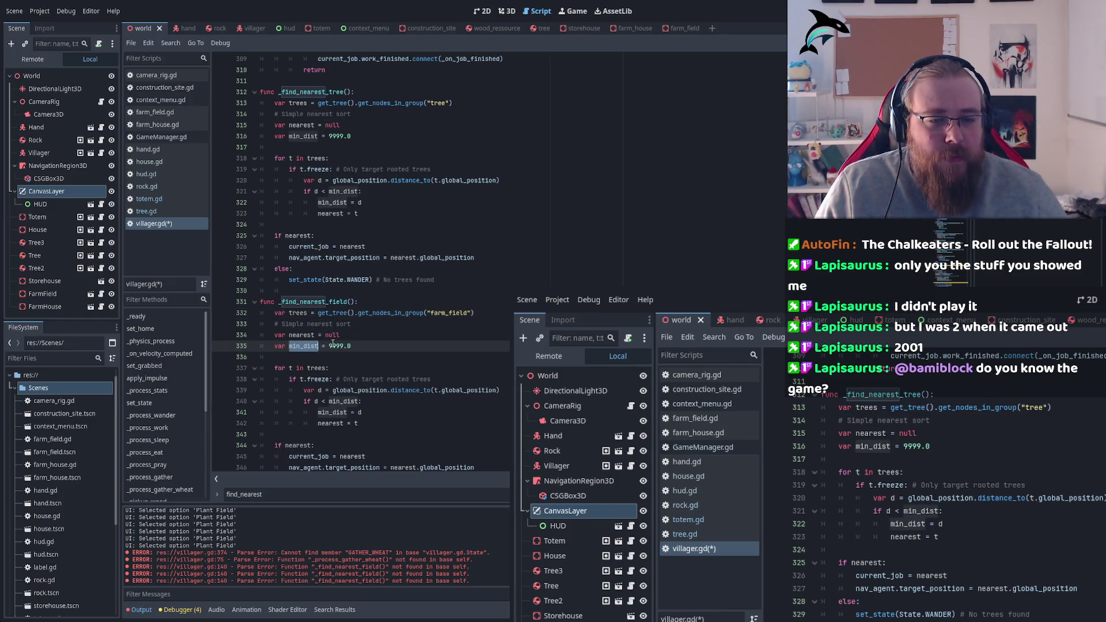
pyautogui.scroll(-2, 387, 345)
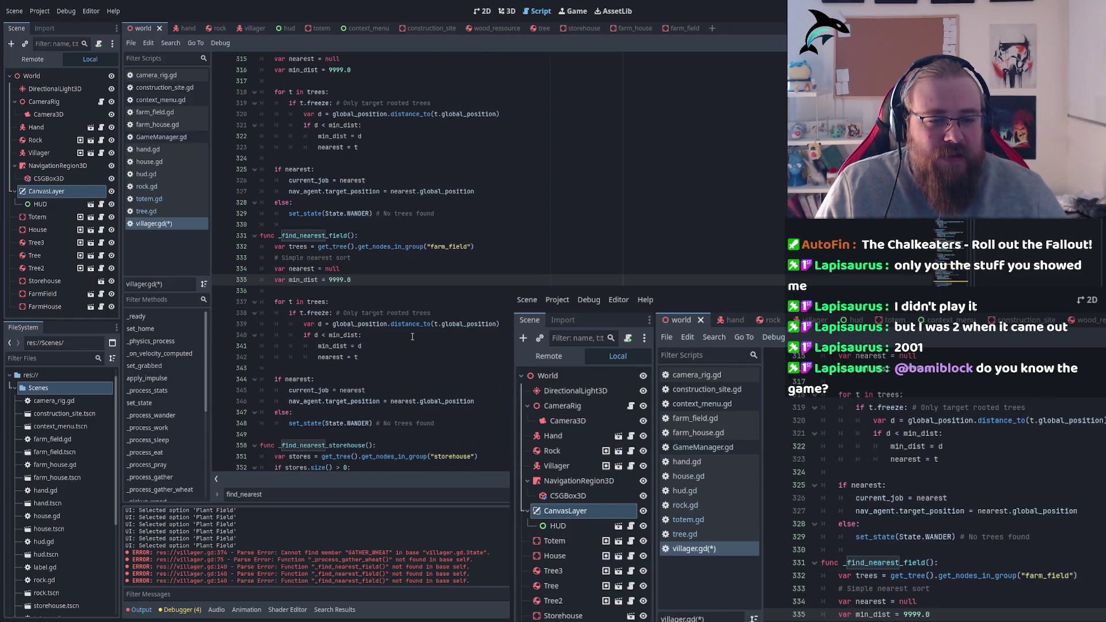
pyautogui.doubleClick(469, 325)
pyautogui.scroll(-2, 393, 354)
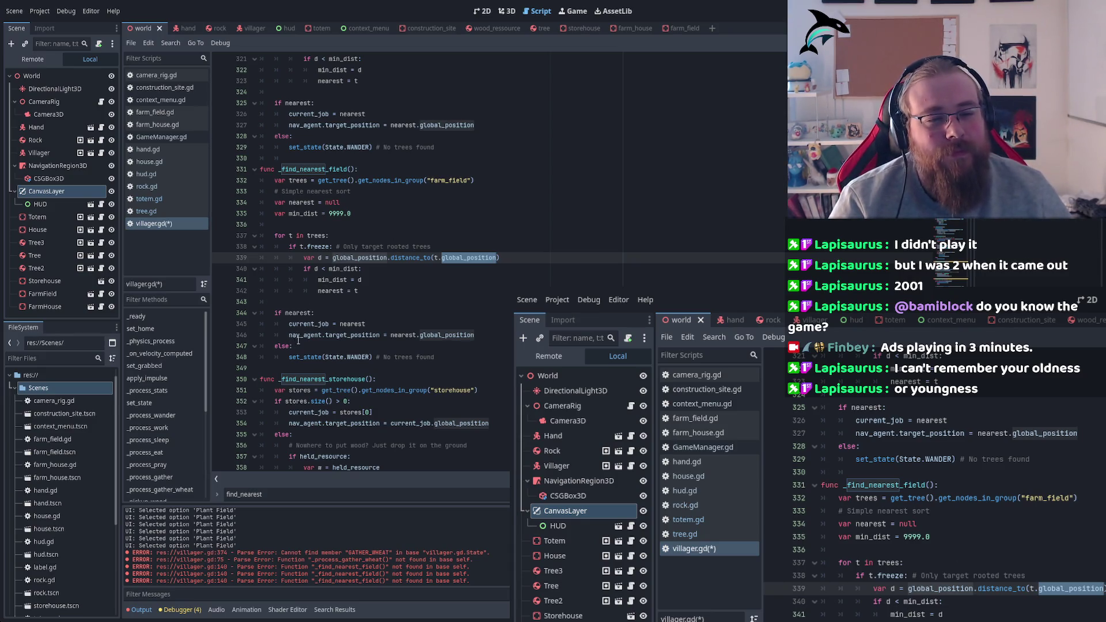
# Change the fallback comment to "No field found -> wander" and save villager.gd
pyautogui.click(295, 336)
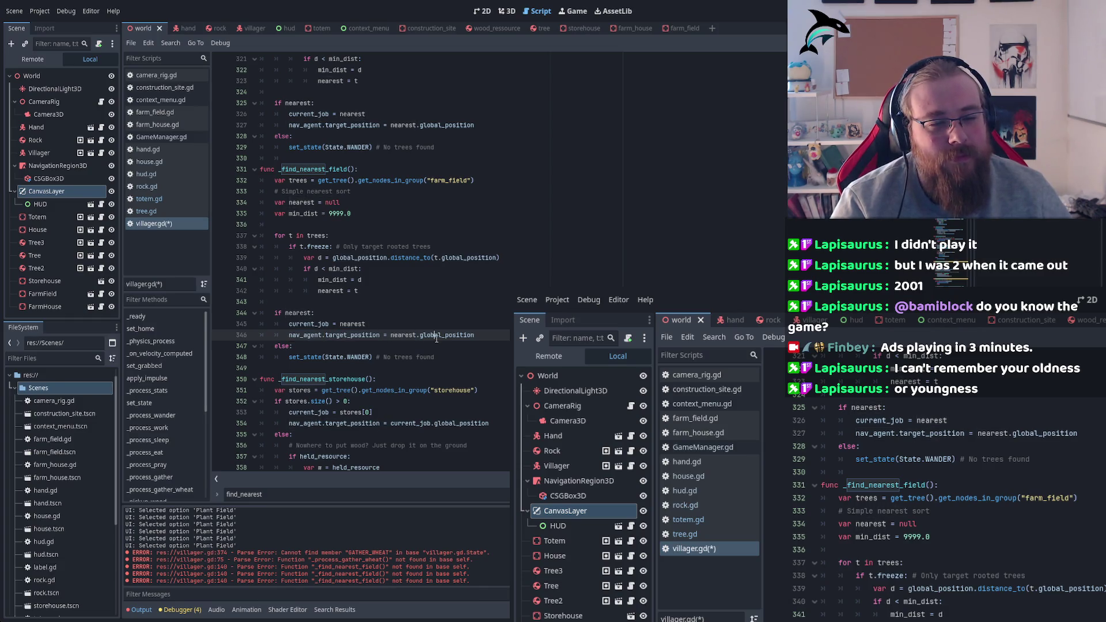
pyautogui.doubleClick(410, 357)
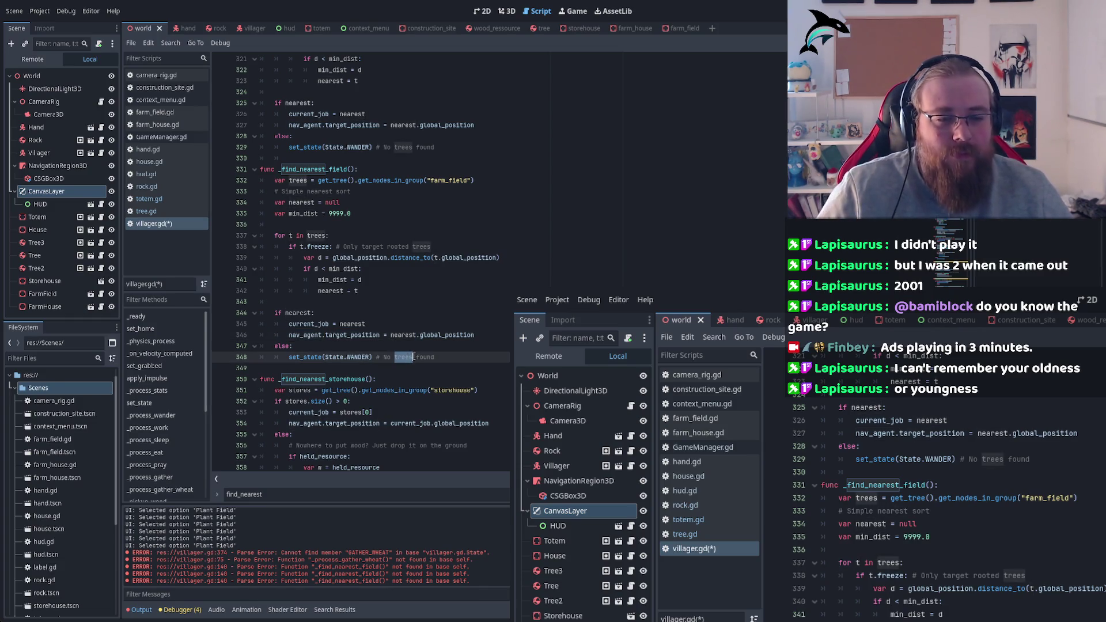
pyautogui.write('field')
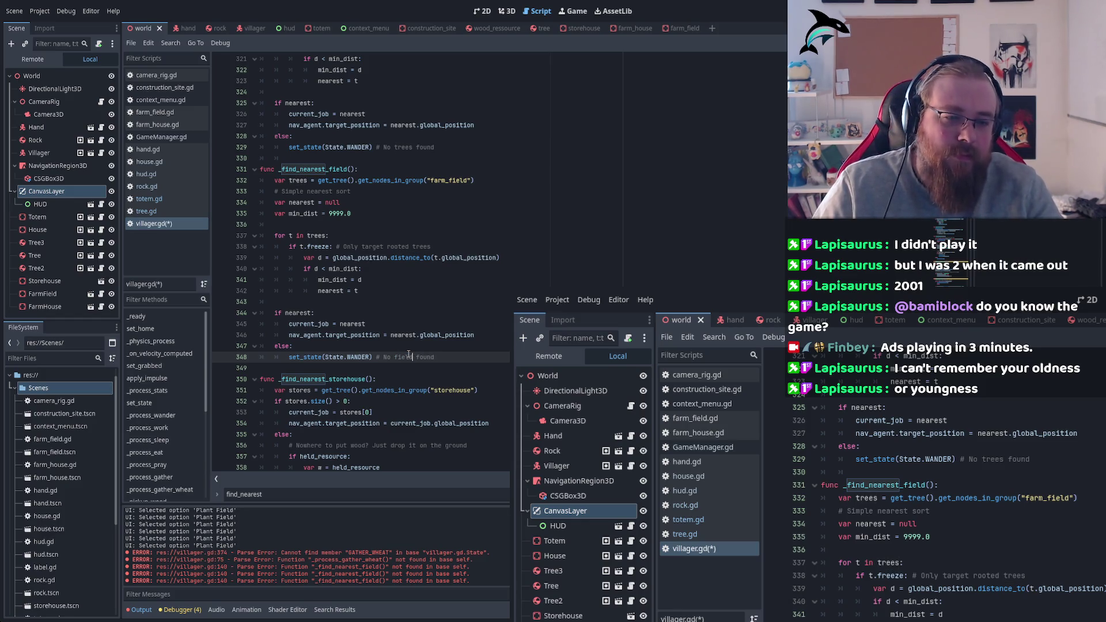
pyautogui.write(' found -> wander')
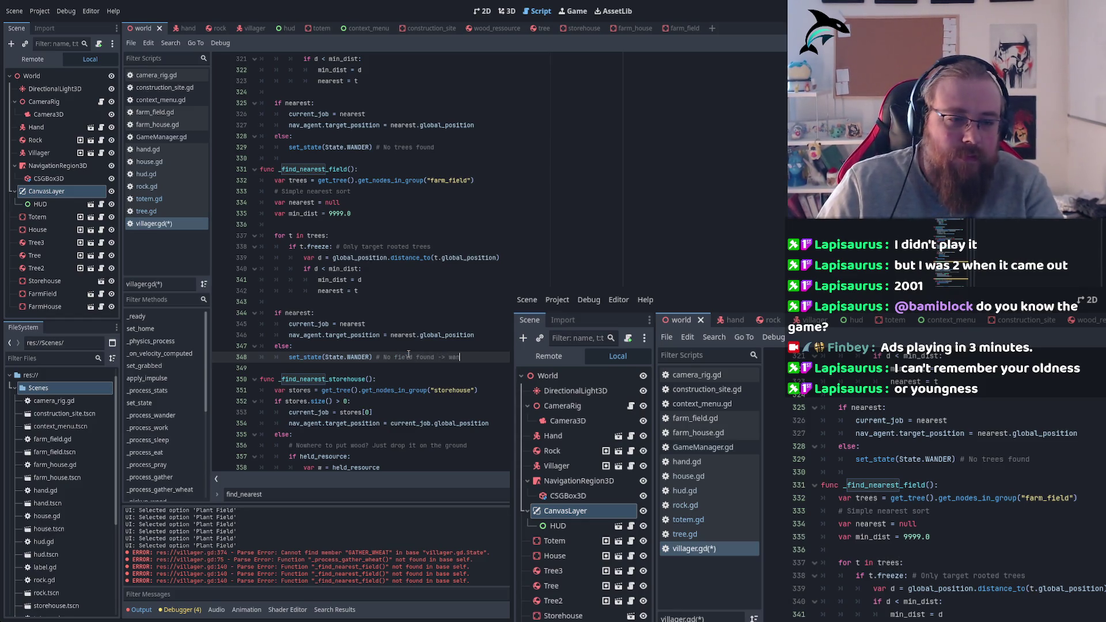
pyautogui.hotkey('ctrl', 's')
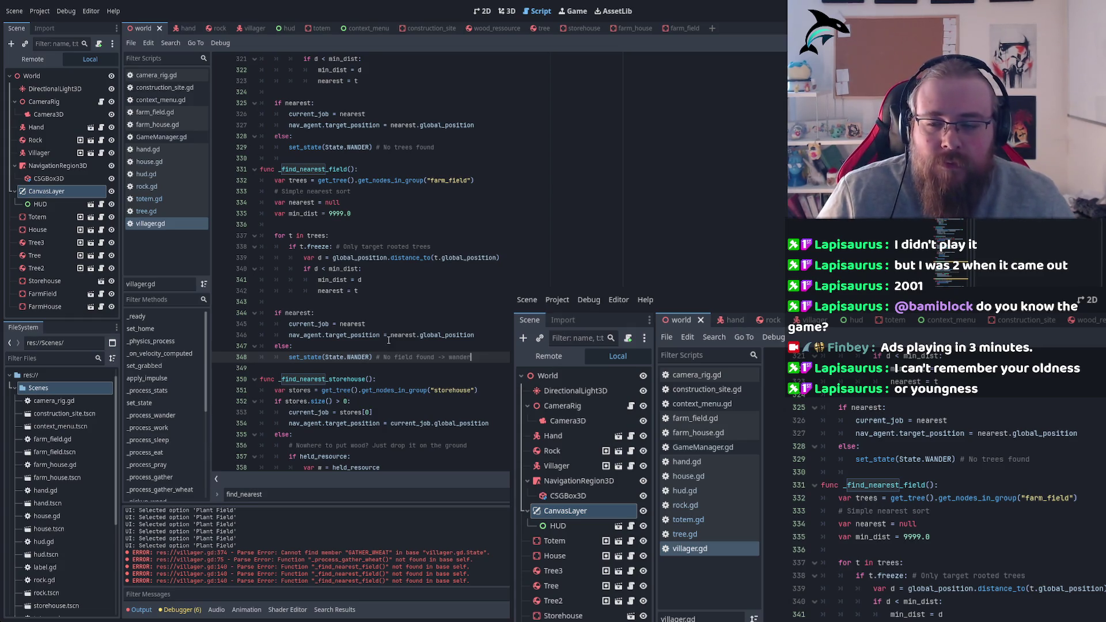
pyautogui.scroll(-2, 363, 371)
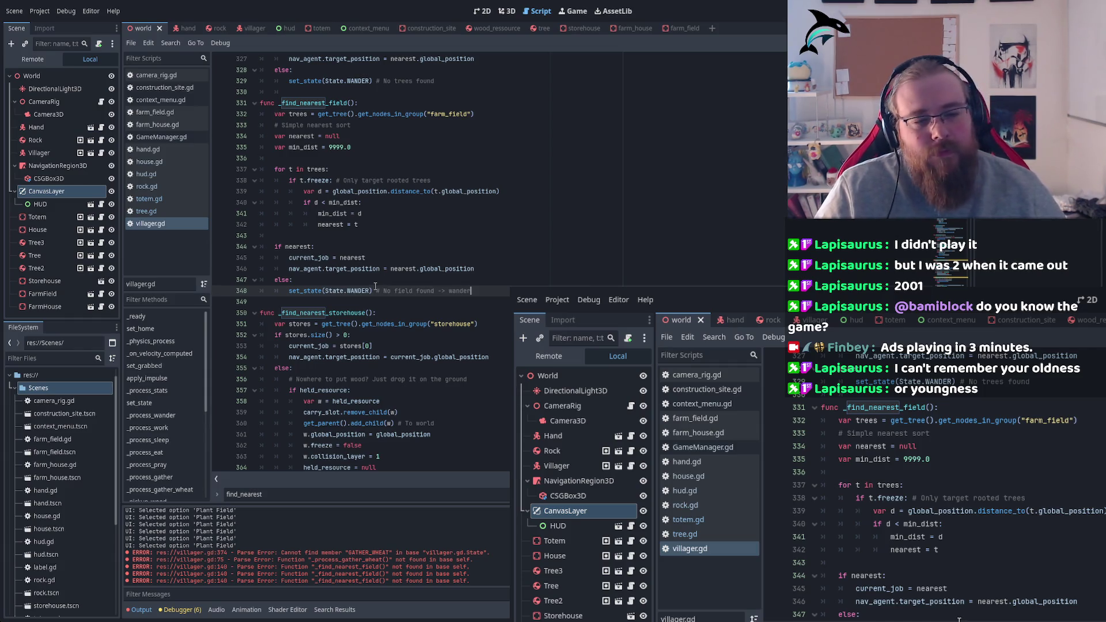
pyautogui.scroll(-1, 363, 345)
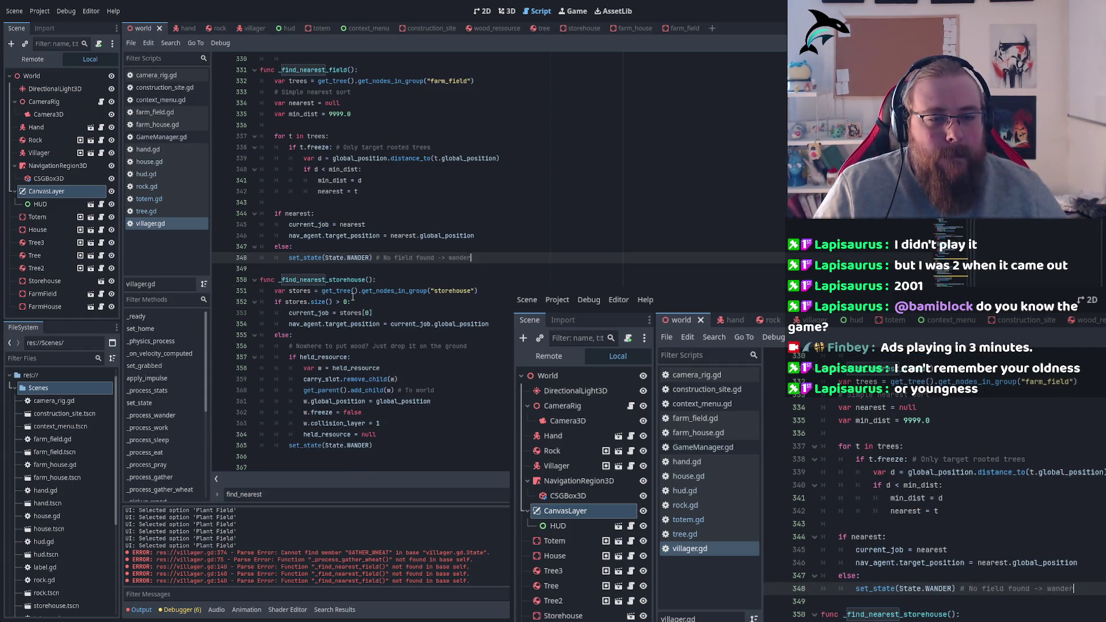
pyautogui.doubleClick(323, 280)
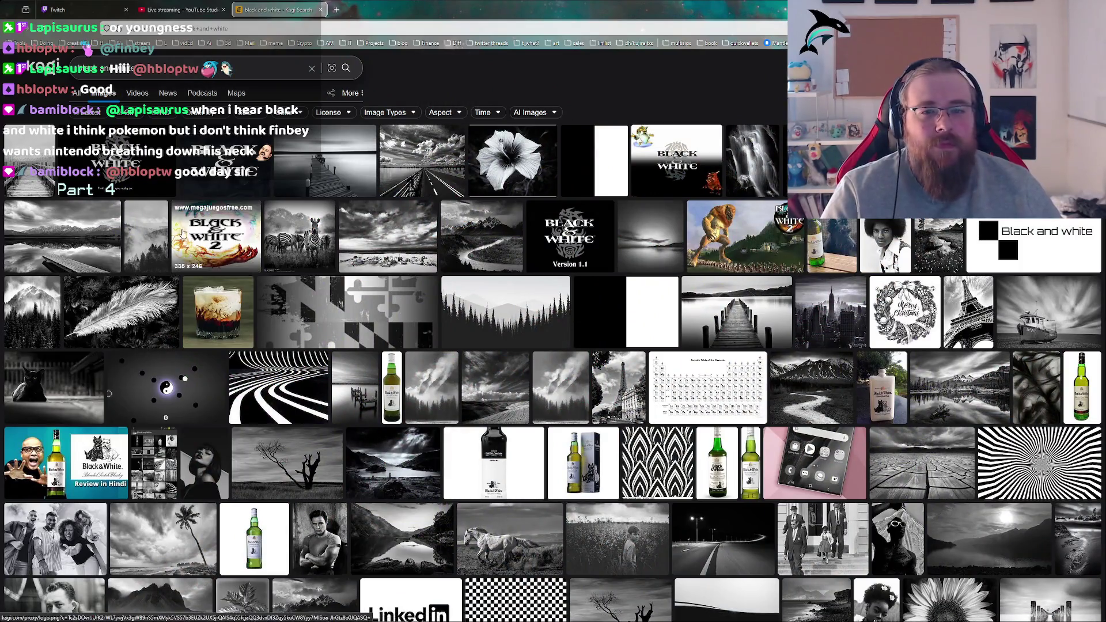
pyautogui.click(570, 233)
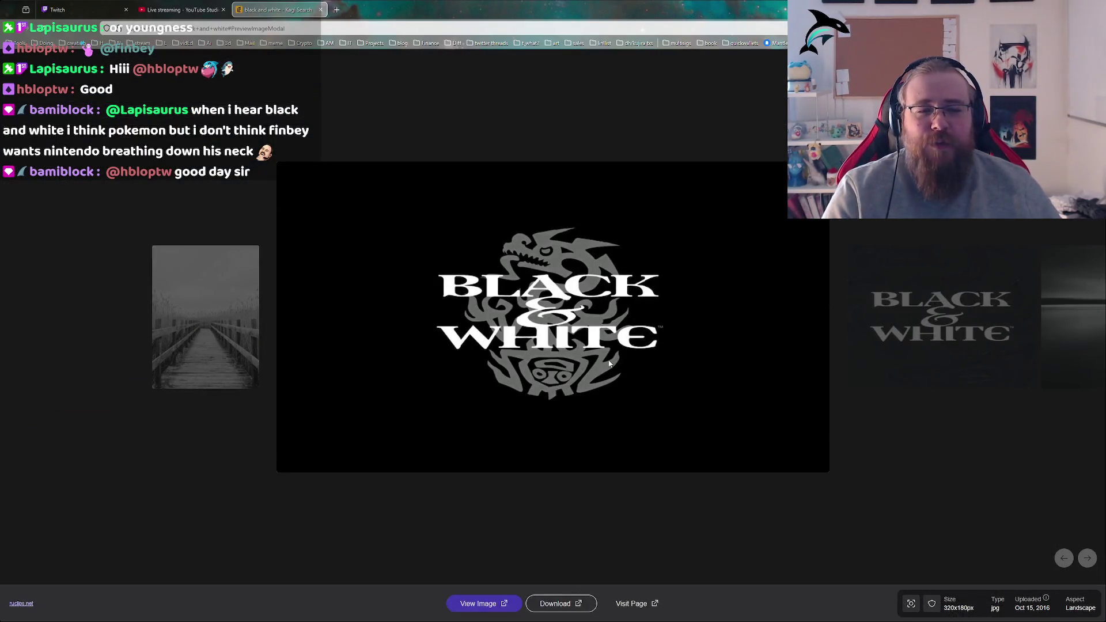
pyautogui.click(604, 110)
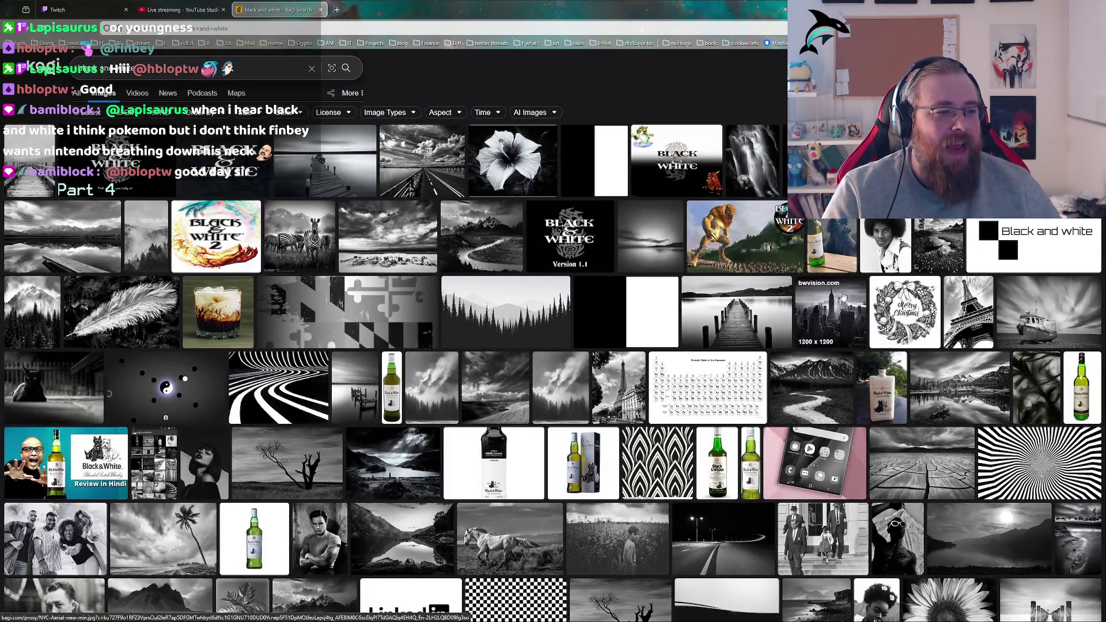
pyautogui.scroll(-5, 375, 406)
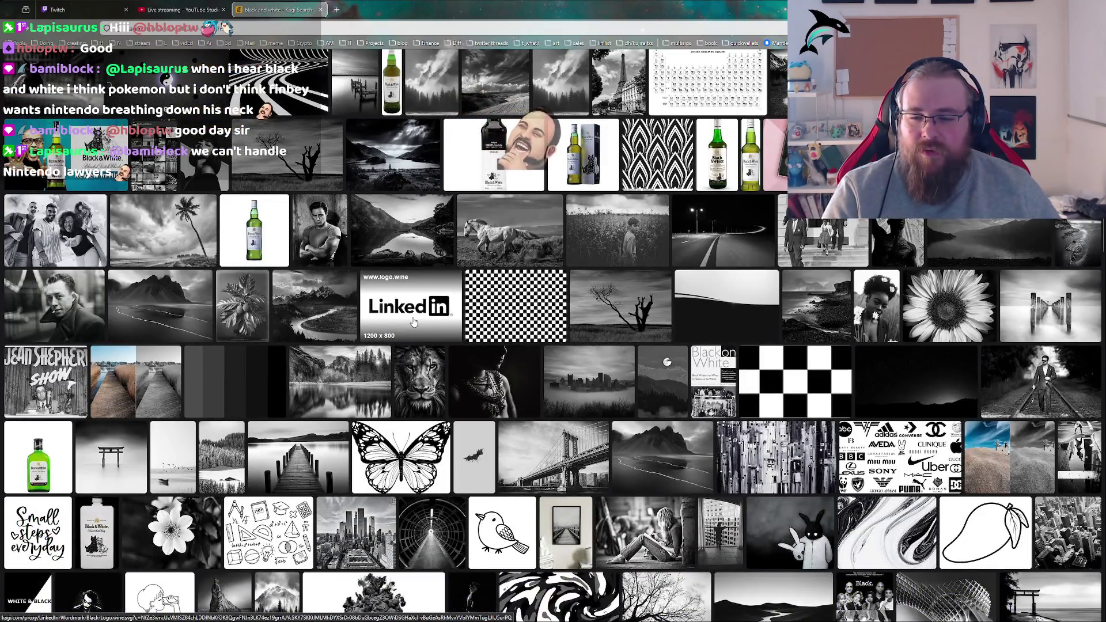
pyautogui.scroll(-4, 412, 322)
pyautogui.scroll(-8, 412, 323)
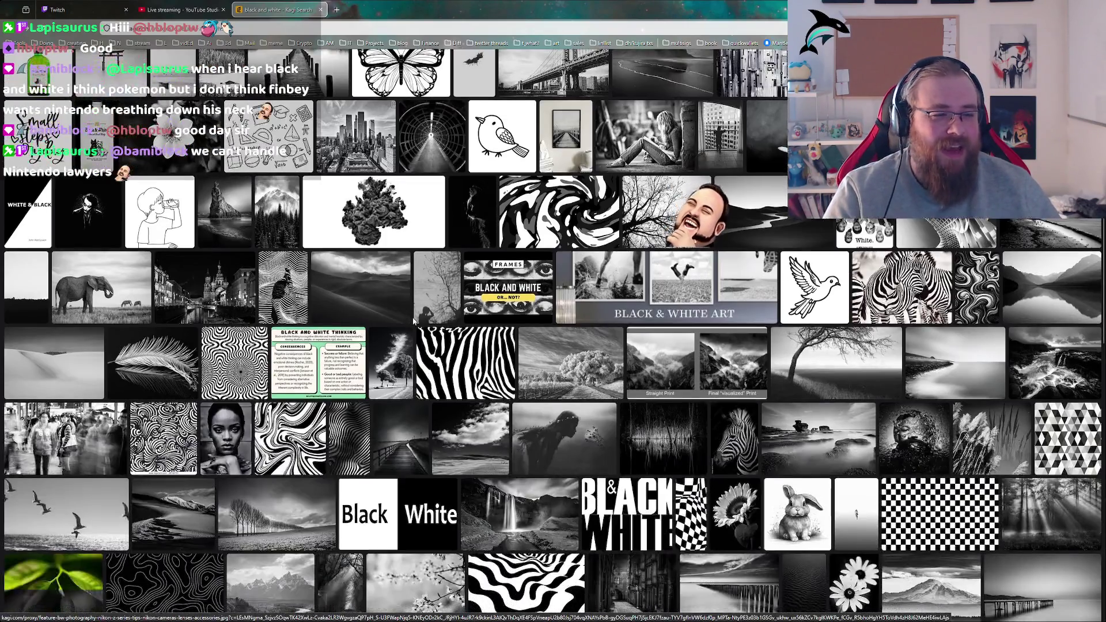
pyautogui.scroll(-4, 412, 323)
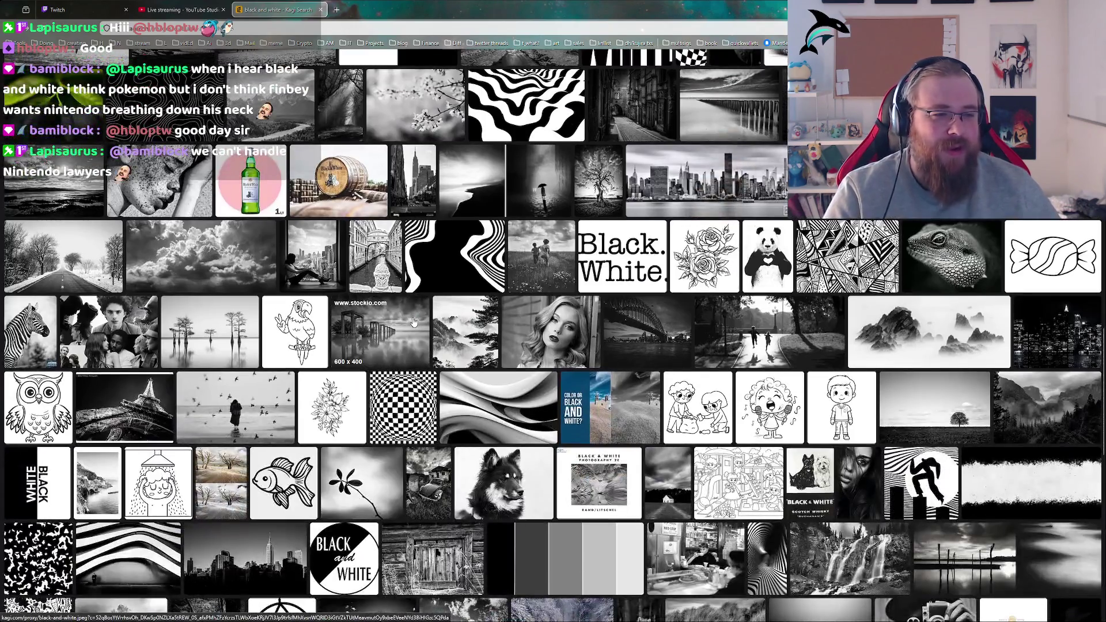
pyautogui.scroll(-8, 413, 322)
pyautogui.scroll(-5, 413, 322)
pyautogui.scroll(20, 406, 300)
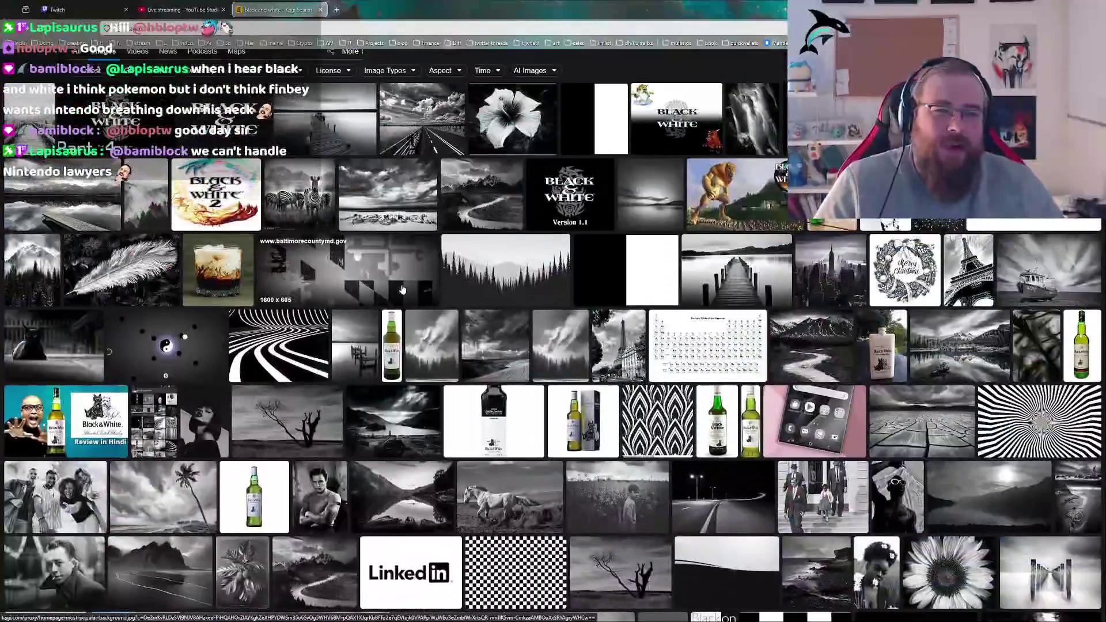
pyautogui.scroll(1, 402, 290)
pyautogui.click(202, 67)
# Search Kagi for 'black and white game' and enlarge a Black & White screenshot
pyautogui.write('game')
pyautogui.press('Return')
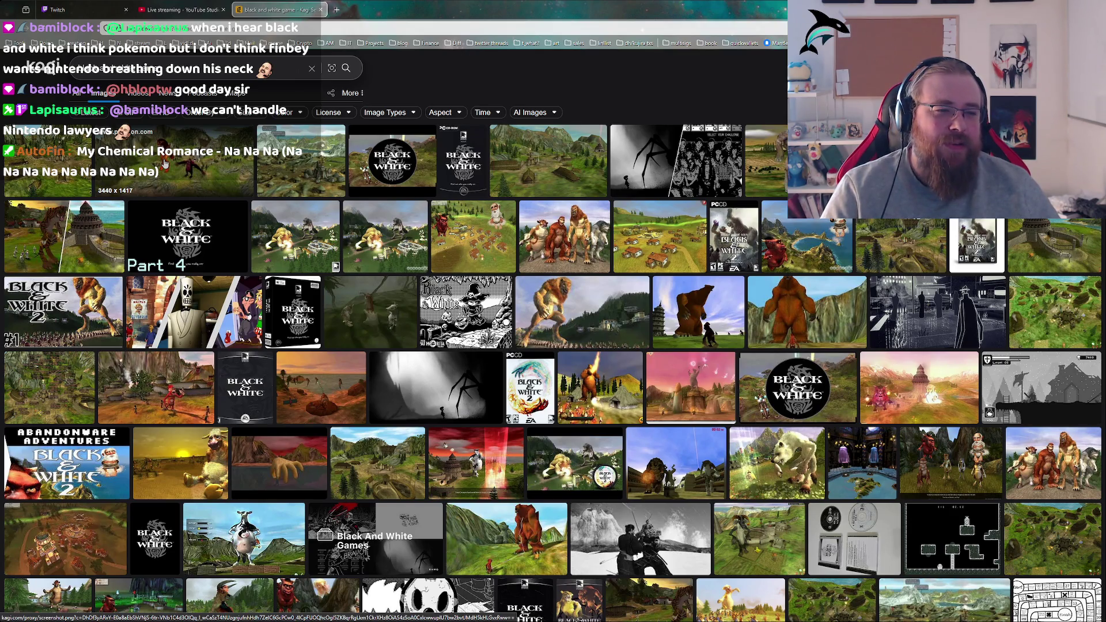
pyautogui.click(190, 156)
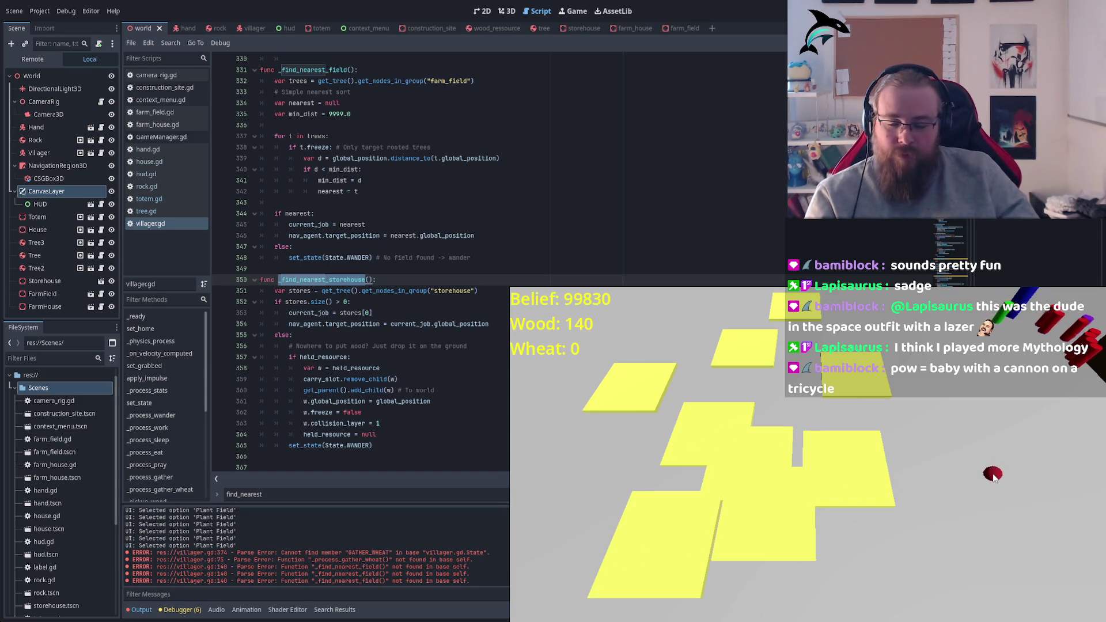
pyautogui.press('d')
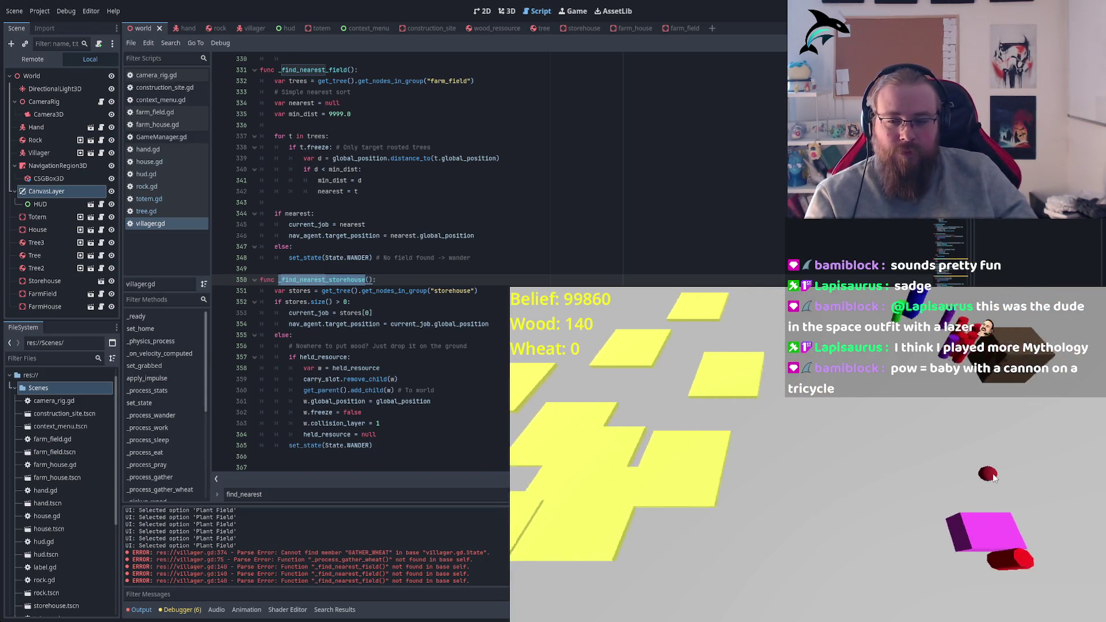
pyautogui.press('d')
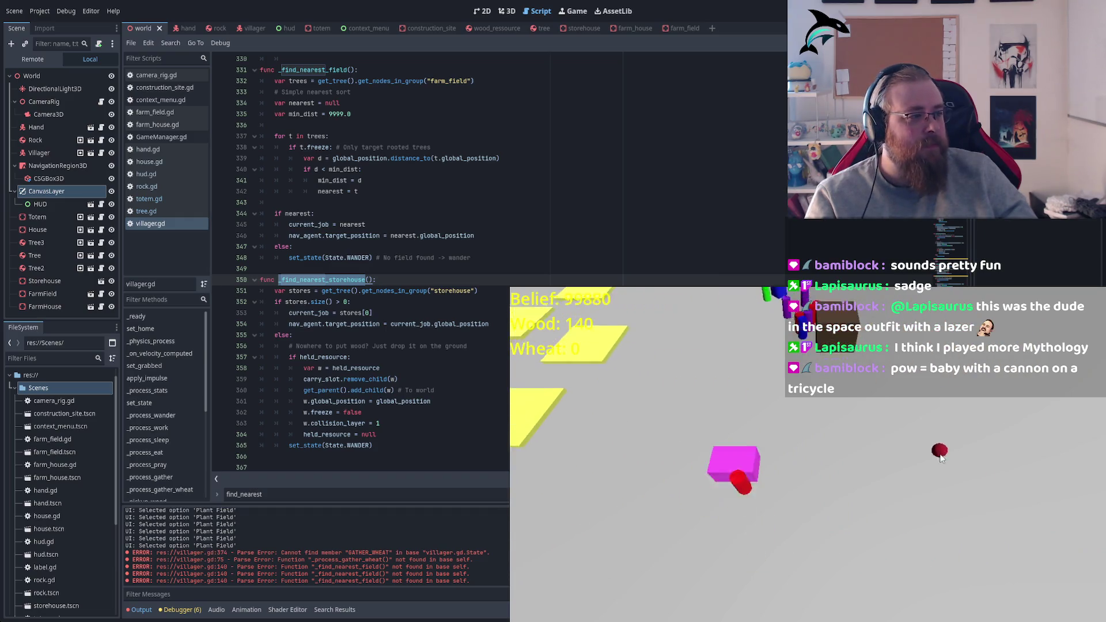
pyautogui.press('a')
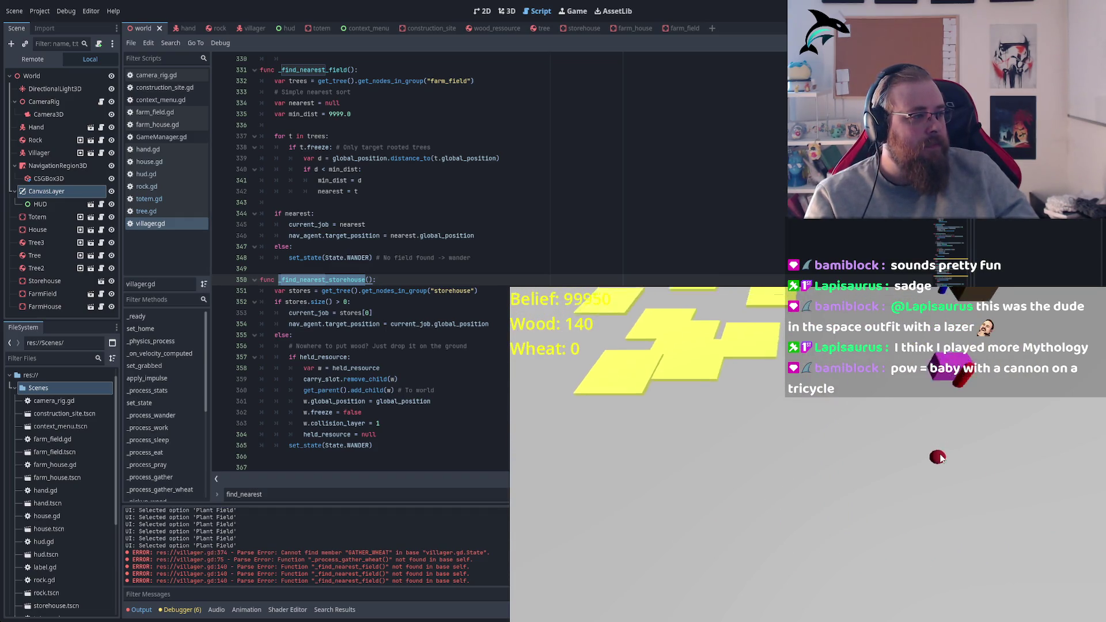
pyautogui.press('d')
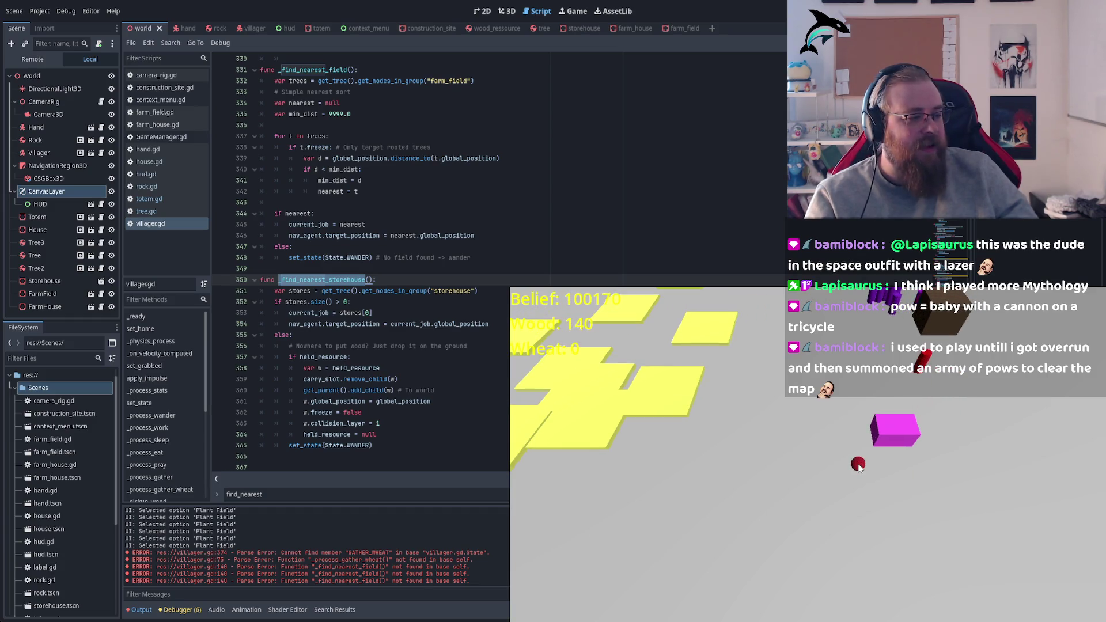
pyautogui.press('w')
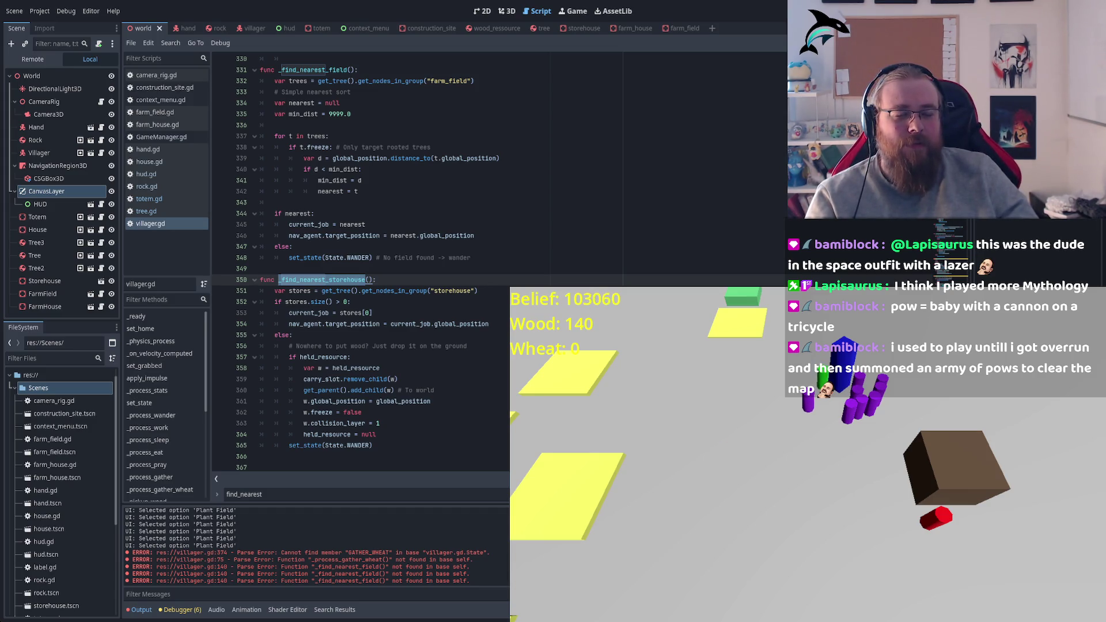
pyautogui.scroll(-1, 406, 266)
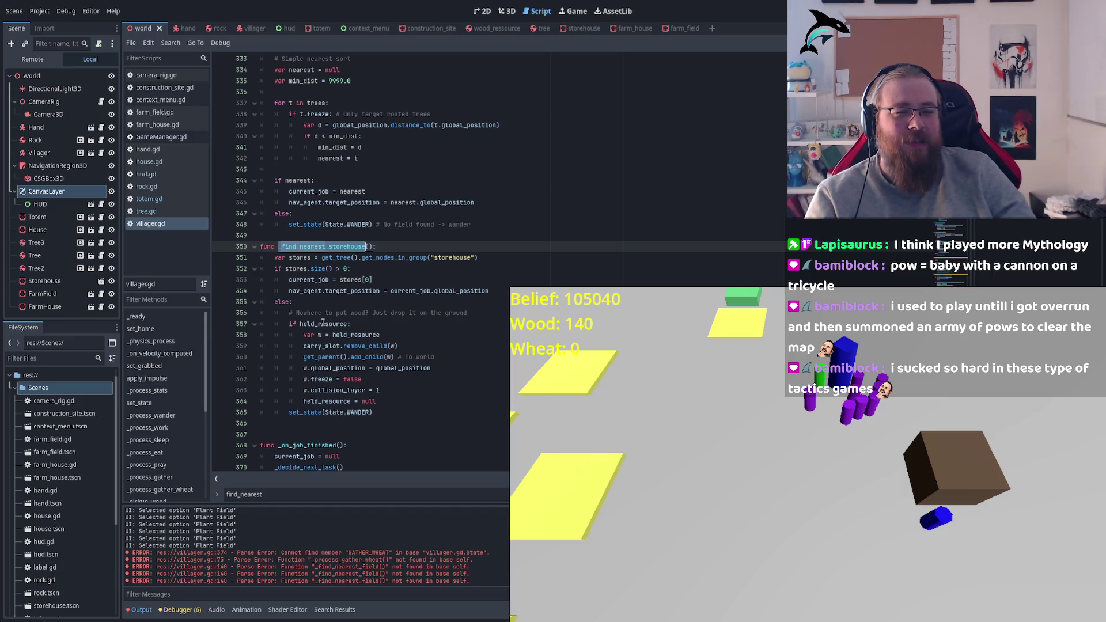
# Highlight current_job, get_nodes_in_group and the store count size check in _find_nearest_storehouse
pyautogui.doubleClick(305, 279)
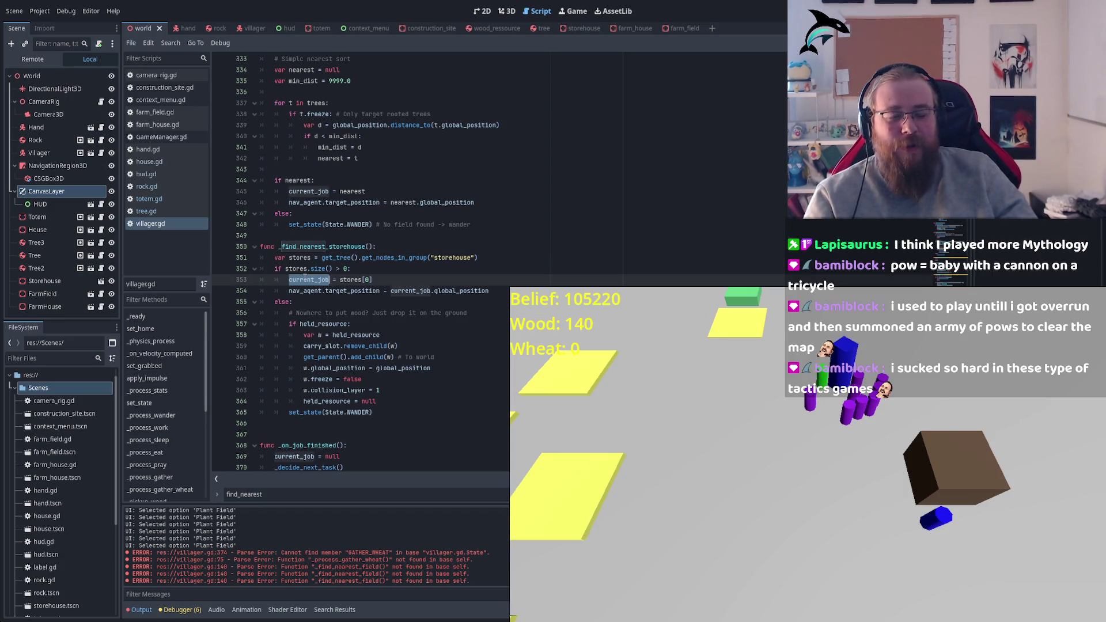
pyautogui.click(468, 257)
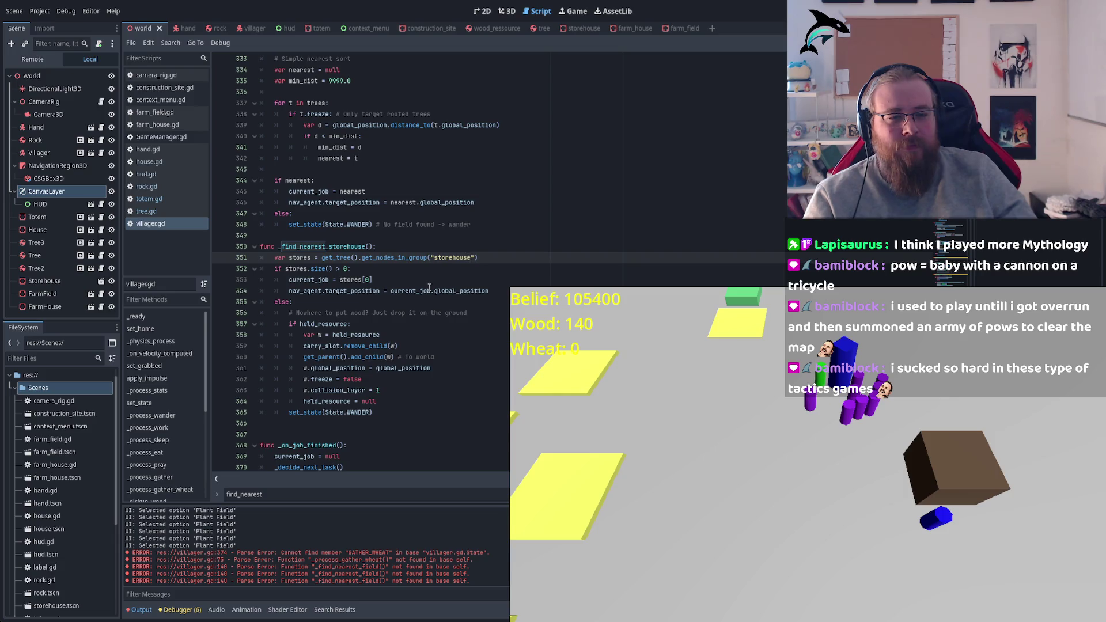
pyautogui.scroll(-2, 396, 286)
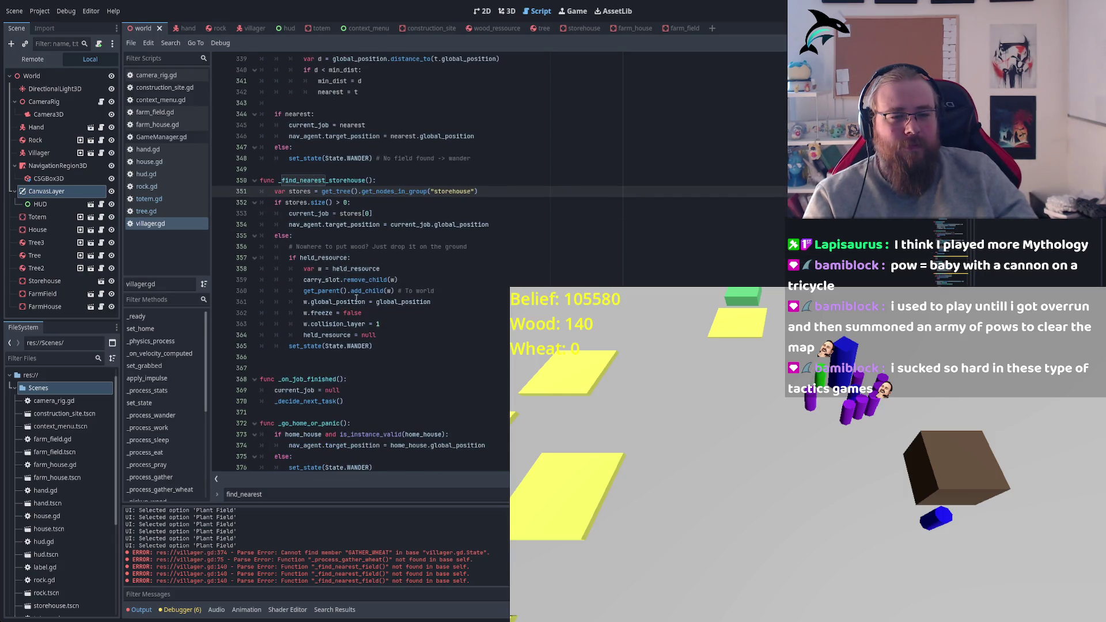
pyautogui.scroll(-1, 331, 333)
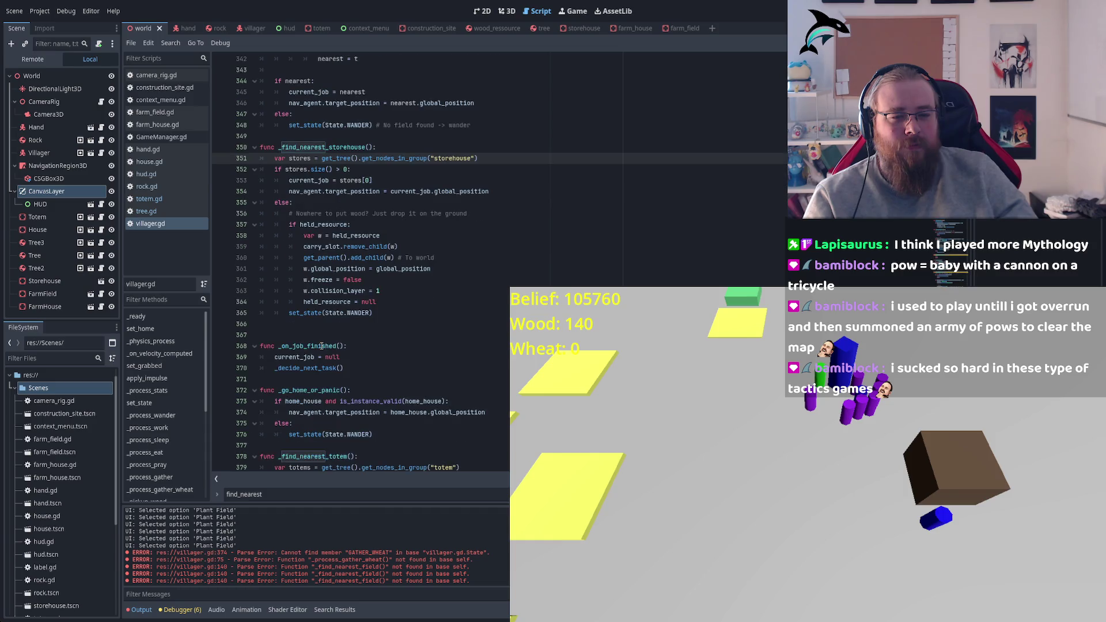
pyautogui.scroll(1, 351, 313)
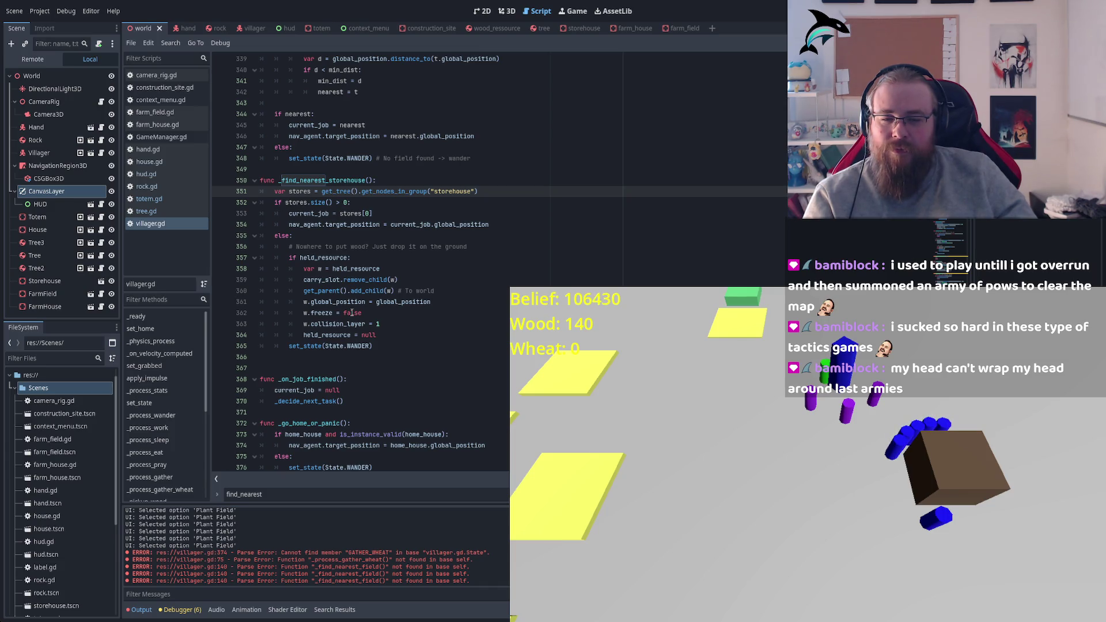
pyautogui.scroll(2, 417, 274)
pyautogui.doubleClick(397, 257)
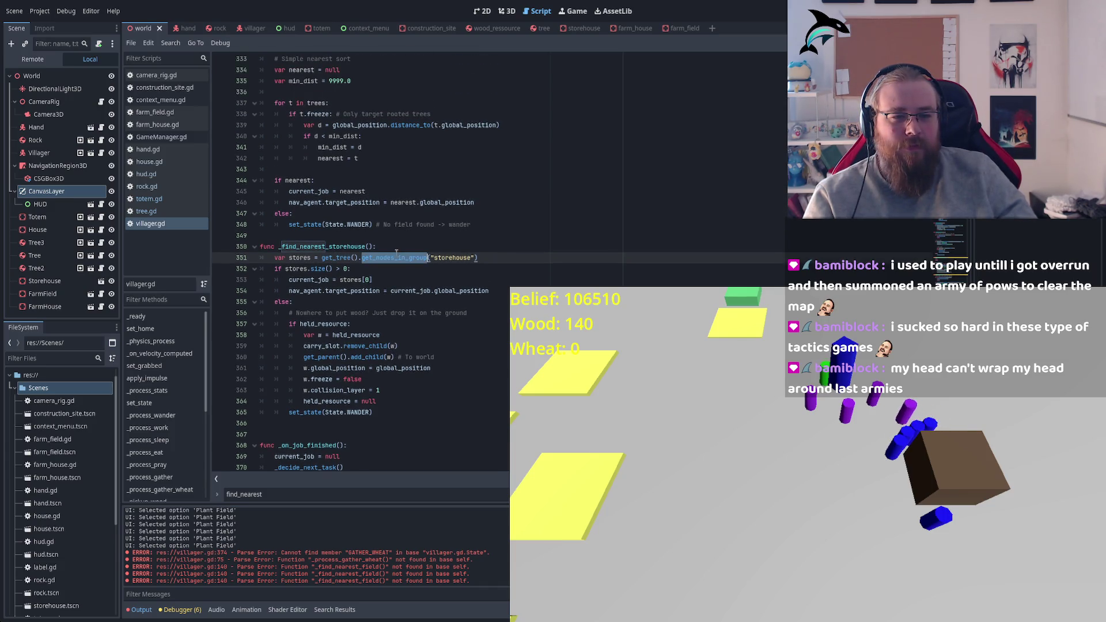
pyautogui.doubleClick(318, 269)
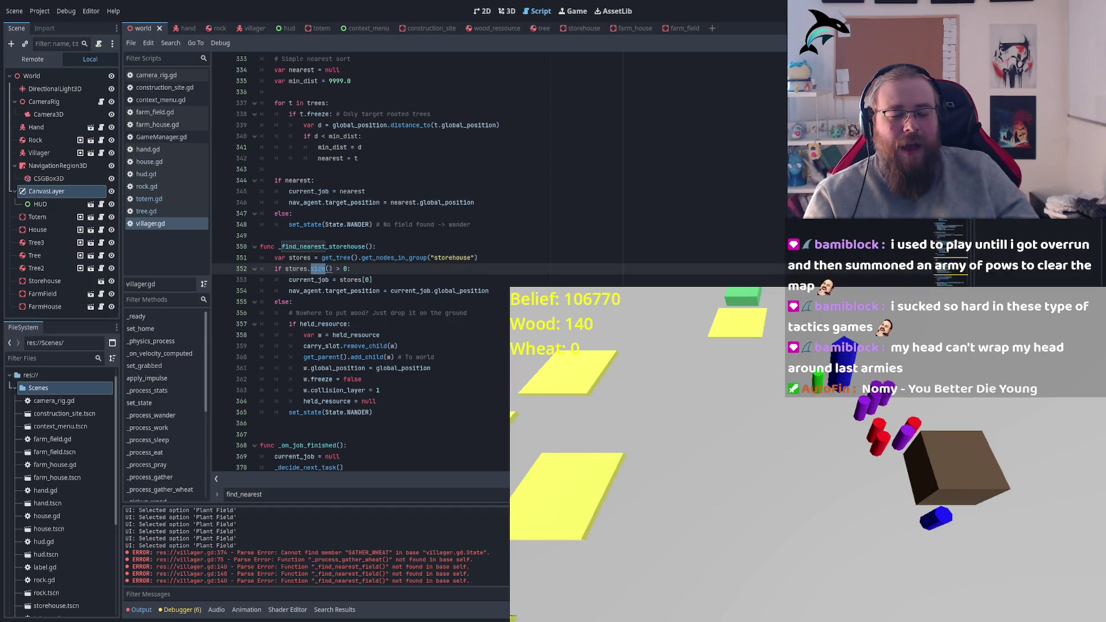
# Highlight current_job and target_position on line 354, then recheck the store count size
pyautogui.click(389, 284)
pyautogui.click(460, 291)
pyautogui.doubleClick(461, 291)
pyautogui.doubleClick(410, 291)
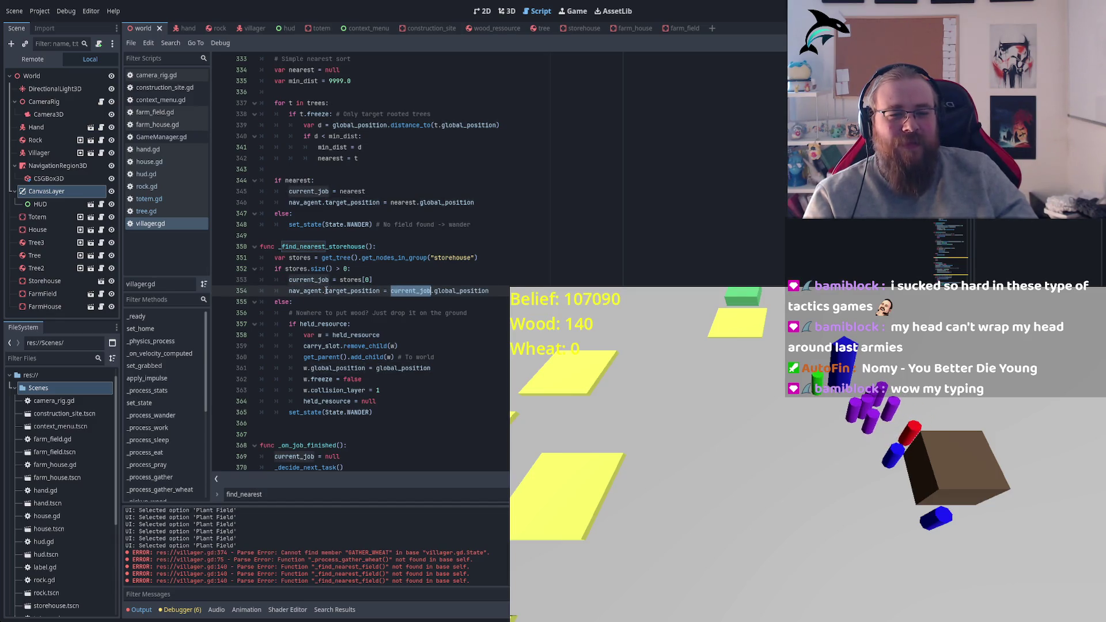
pyautogui.doubleClick(354, 291)
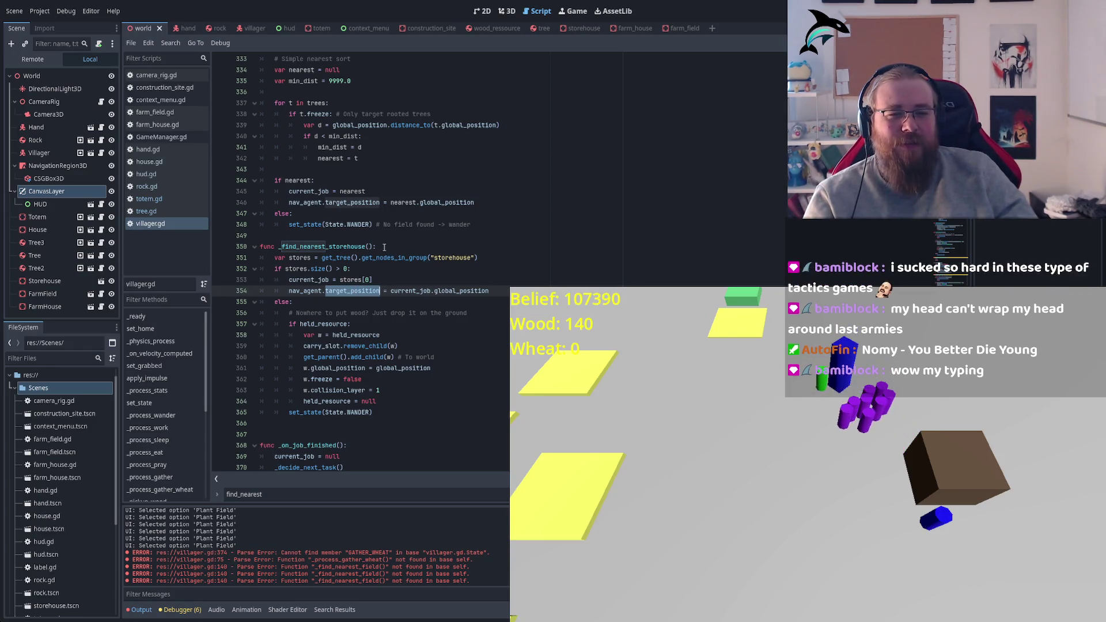
pyautogui.doubleClick(318, 269)
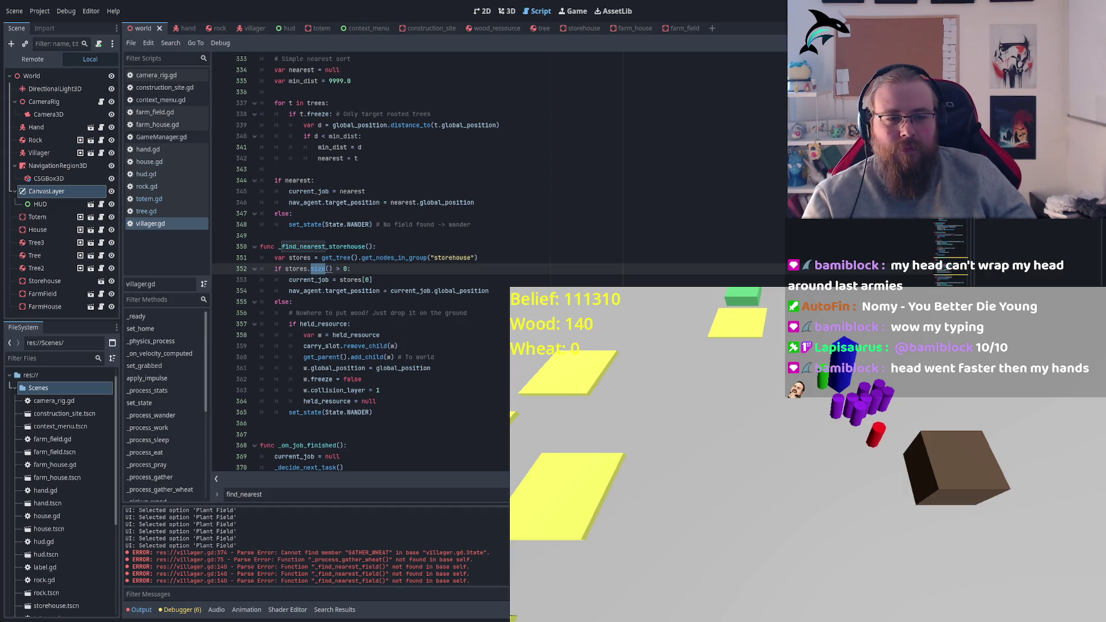
# Trace current_job and global_position on line 354 and add_child on line 360
pyautogui.click(385, 290)
pyautogui.doubleClick(352, 290)
pyautogui.doubleClick(410, 290)
pyautogui.doubleClick(450, 290)
pyautogui.scroll(-2, 359, 288)
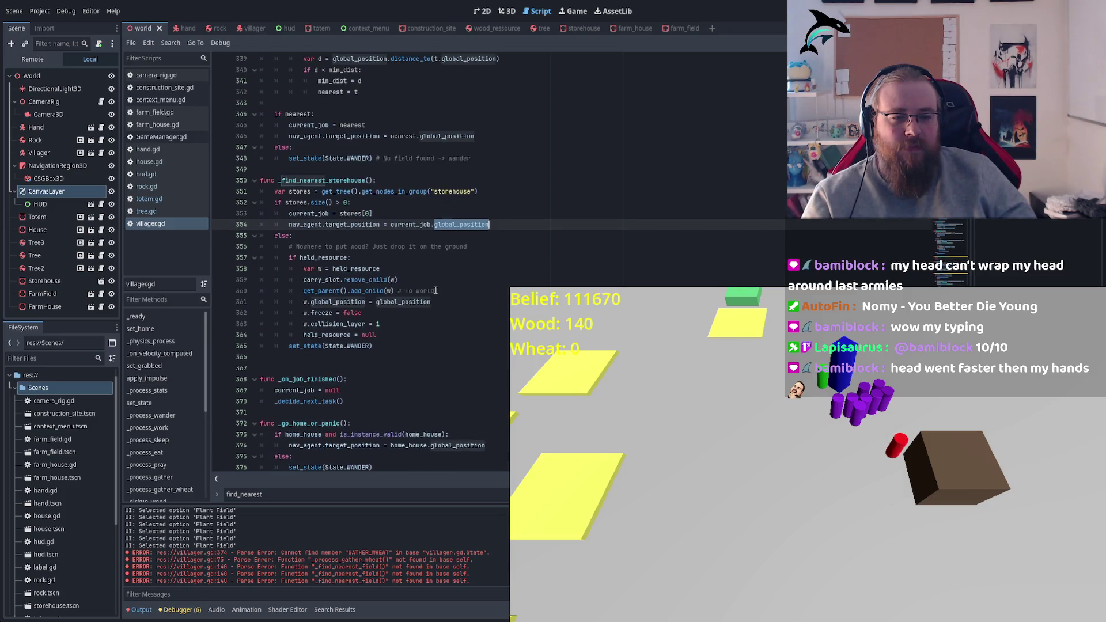
pyautogui.doubleClick(367, 290)
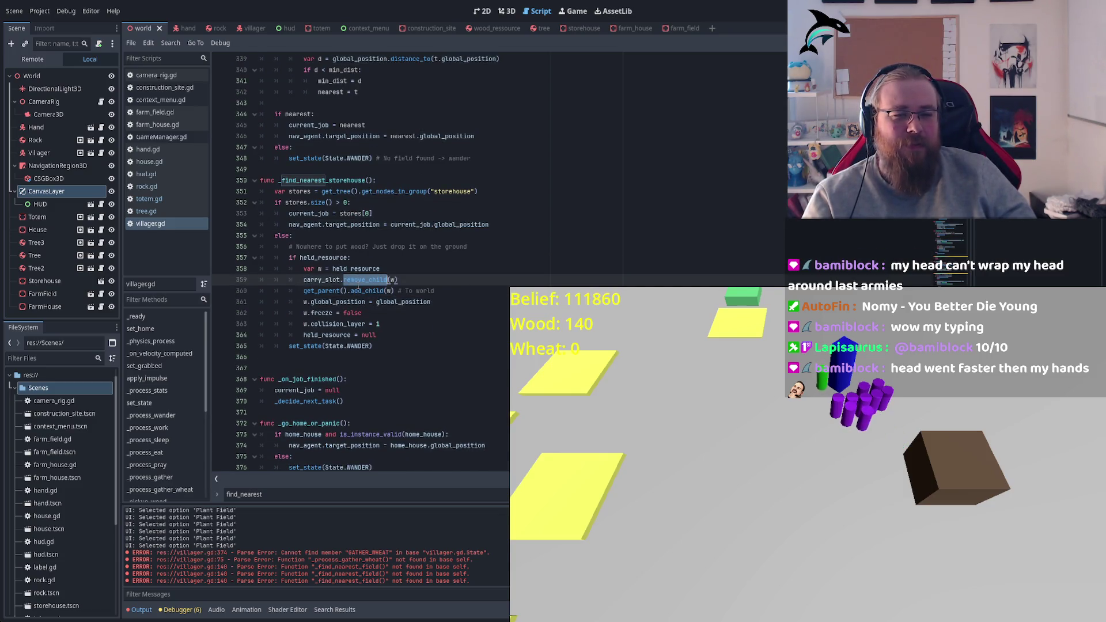
# Highlight global_position on line 361 and the held_resource uses around line 364
pyautogui.doubleClick(339, 302)
pyautogui.doubleClick(321, 313)
pyautogui.doubleClick(334, 324)
pyautogui.doubleClick(326, 335)
pyautogui.scroll(-2, 352, 299)
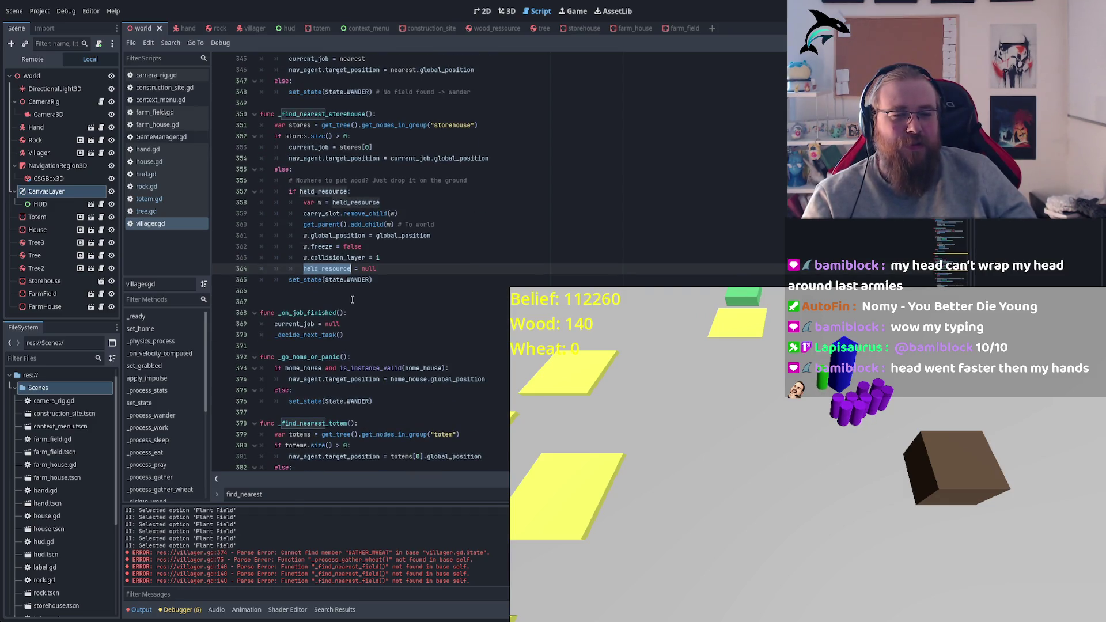
pyautogui.click(381, 277)
# Check current_job in _on_job_finished and held_resource on line 357, then open the villager scene
pyautogui.scroll(-2, 345, 271)
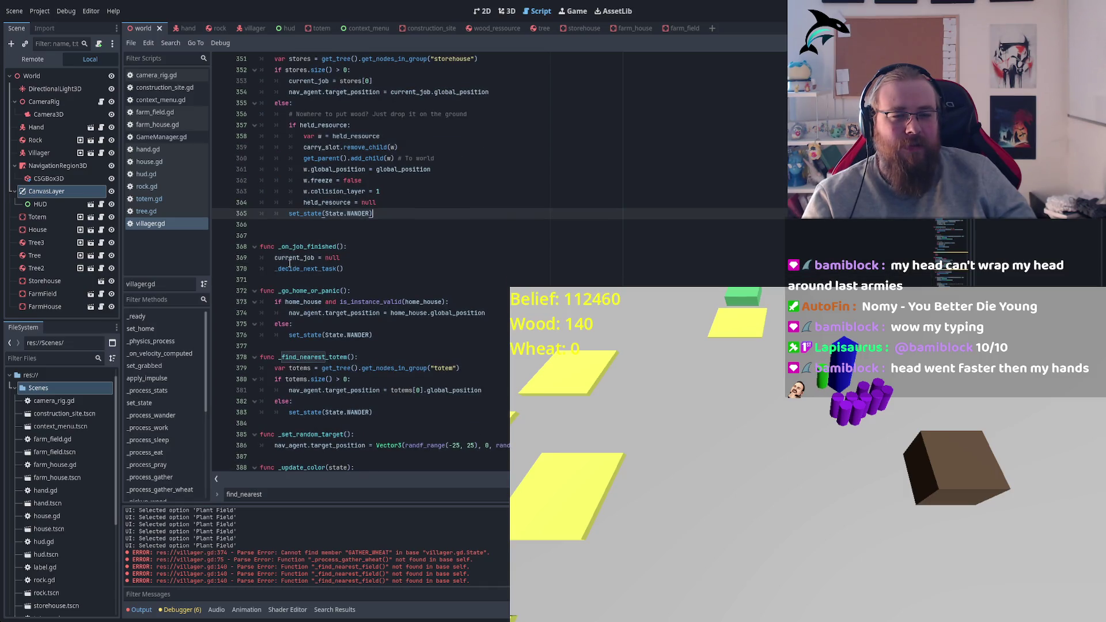
pyautogui.doubleClick(291, 258)
pyautogui.scroll(5, 384, 301)
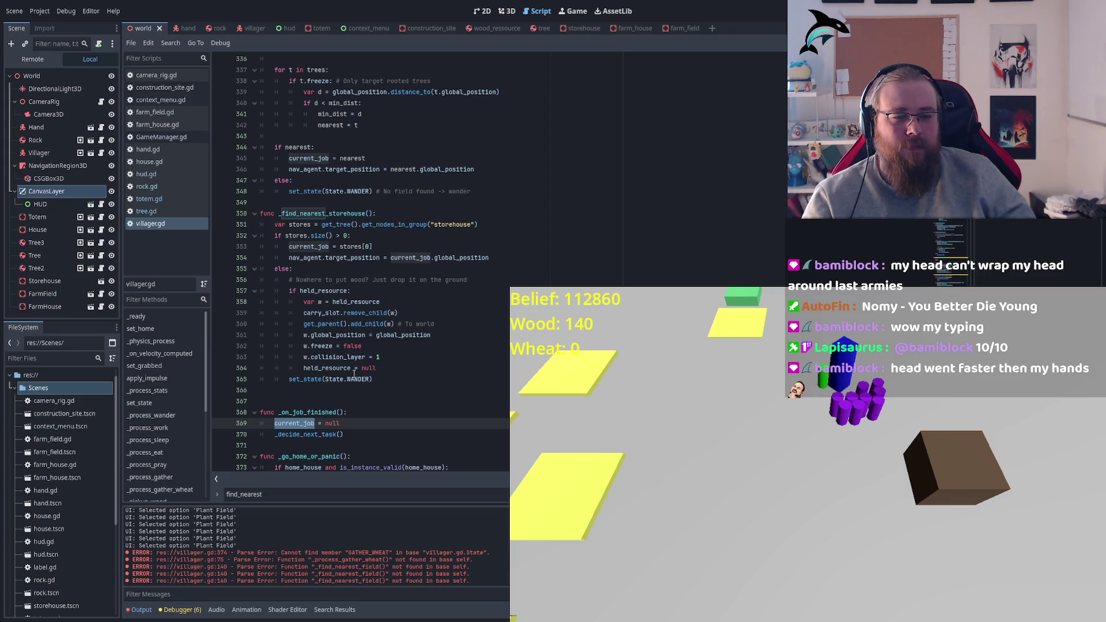
pyautogui.doubleClick(342, 291)
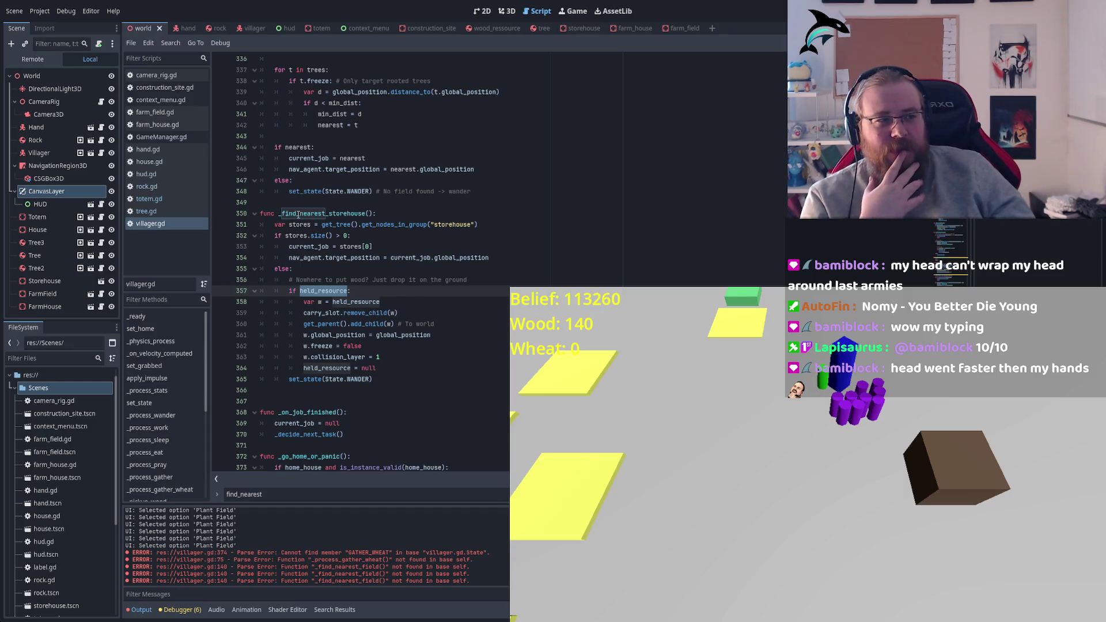
pyautogui.click(248, 28)
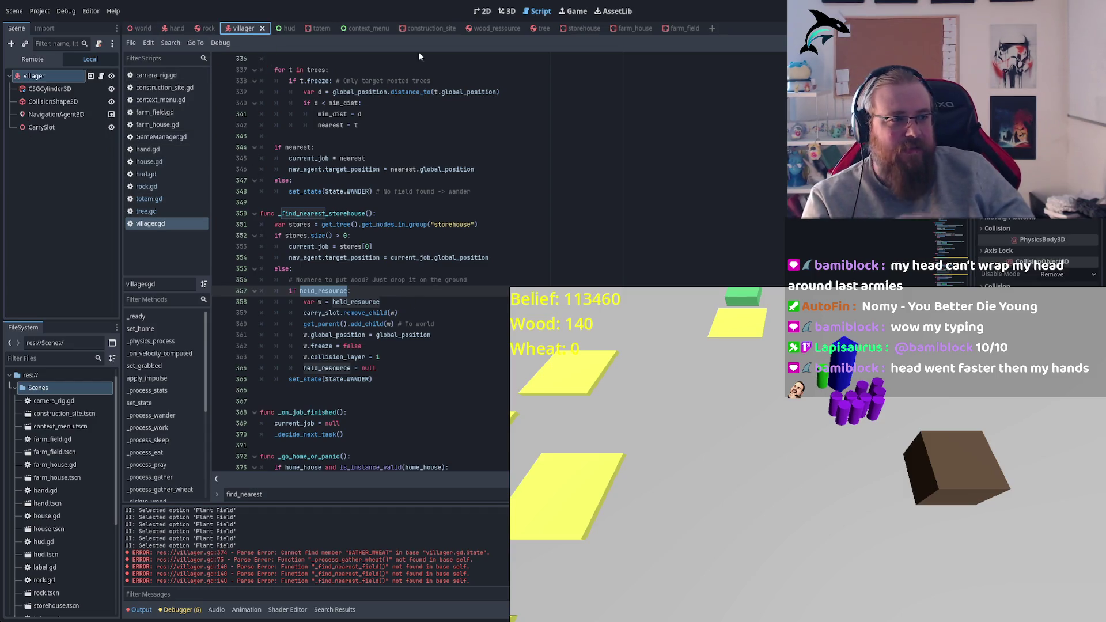